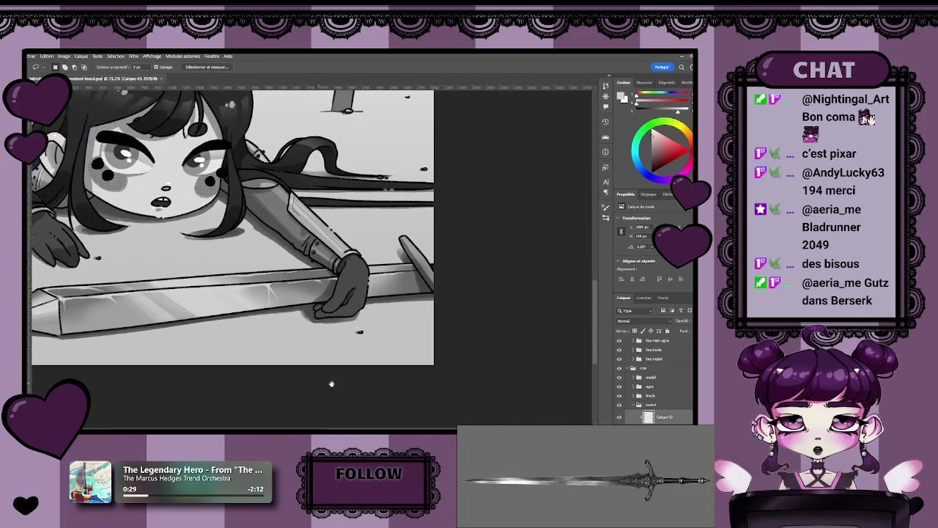
- Zoom out to review the whole girl-and-sword drawing, save it, and zoom back in
key("l")
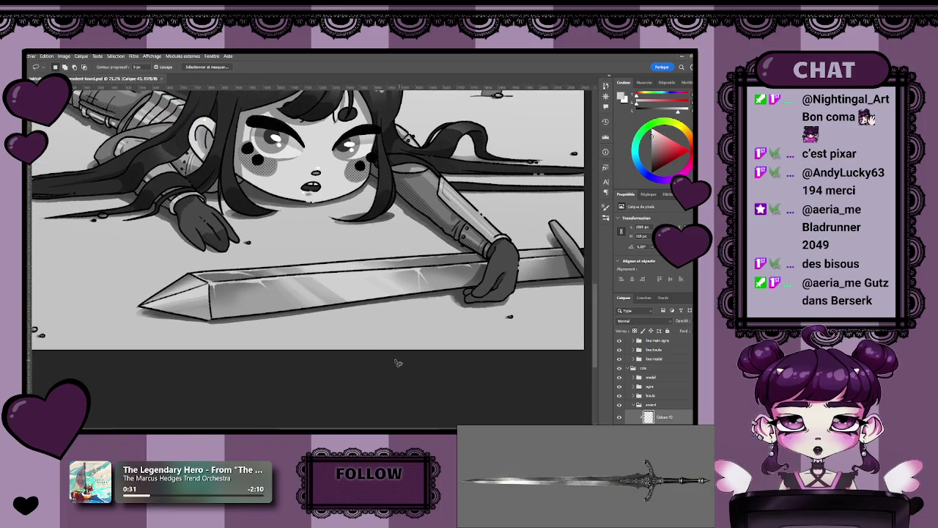
scroll(330, 366, "right", 3)
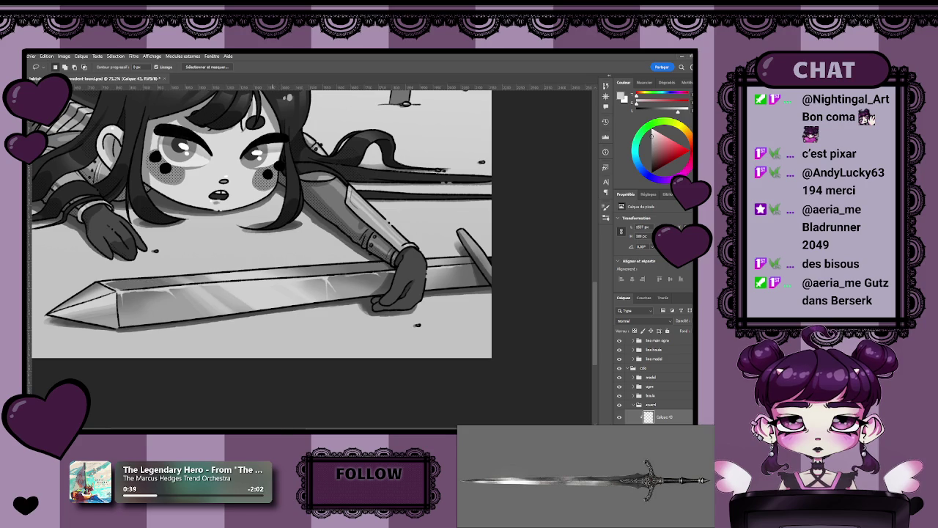
key("z")
mouse_move(362, 346)
left_mouse_down()
mouse_move(279, 351)
mouse_move(285, 356)
left_mouse_up()
key("l")
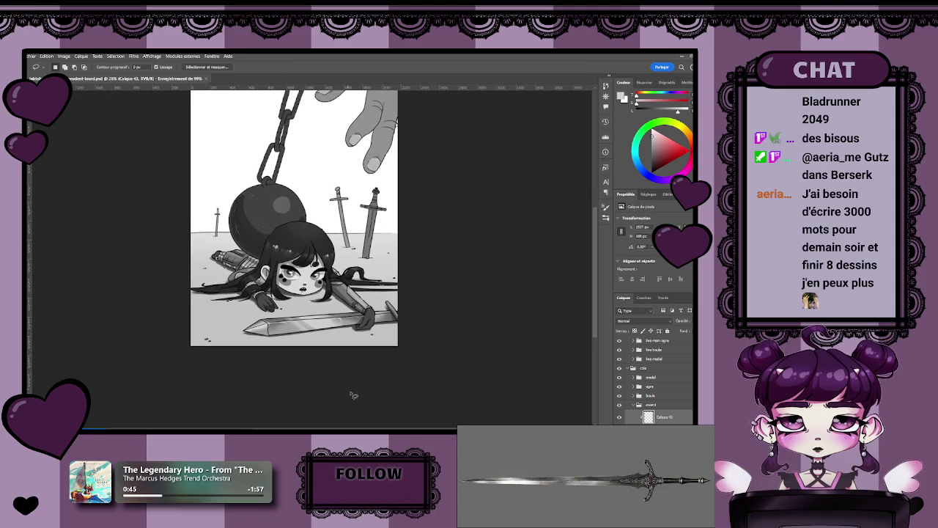
mouse_move(342, 352)
left_mouse_down()
mouse_move(407, 343)
mouse_move(341, 374)
left_mouse_up()
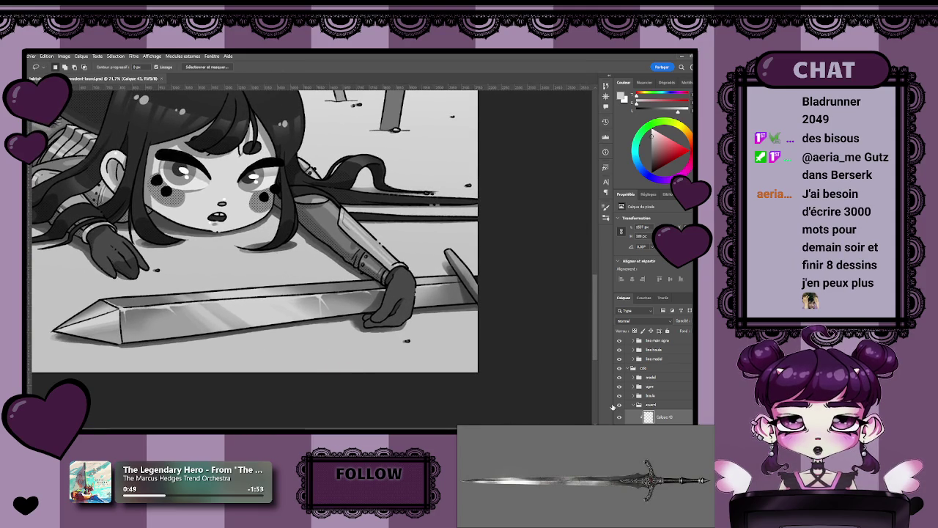
- Rename the Calque 43 sword shading layer to 'embellie clair'
double_click(663, 417)
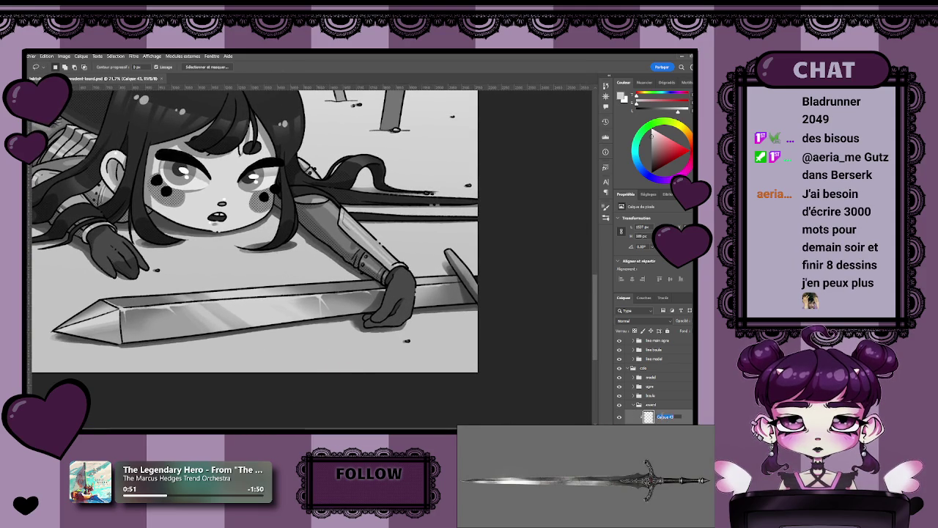
type("épée")
key("Return")
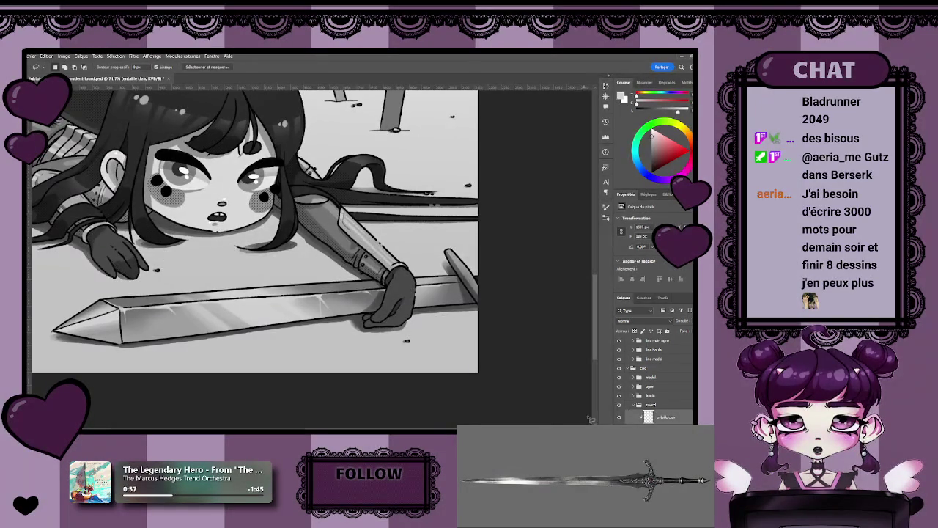
- Add a new layer above it and name it 'embellie obscur'
key("ctrl+z")
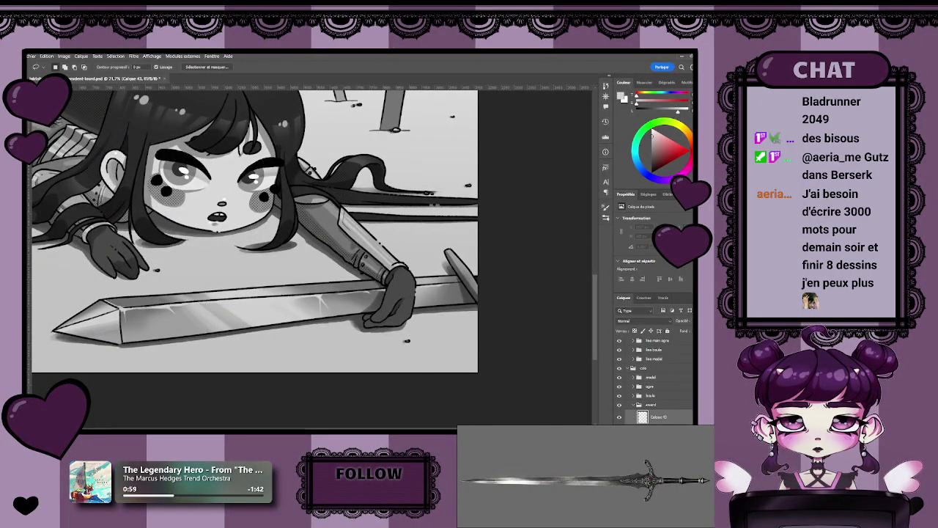
scroll(656, 385, "down", 2)
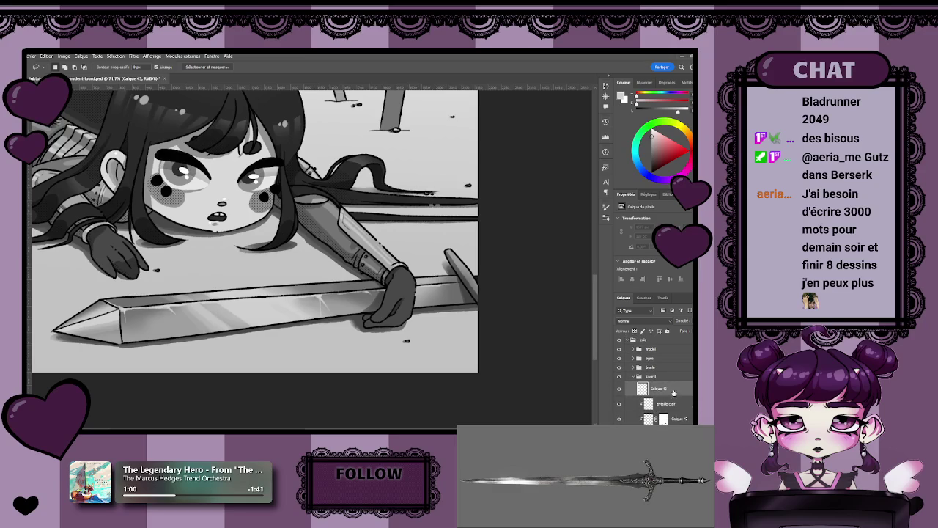
double_click(664, 390)
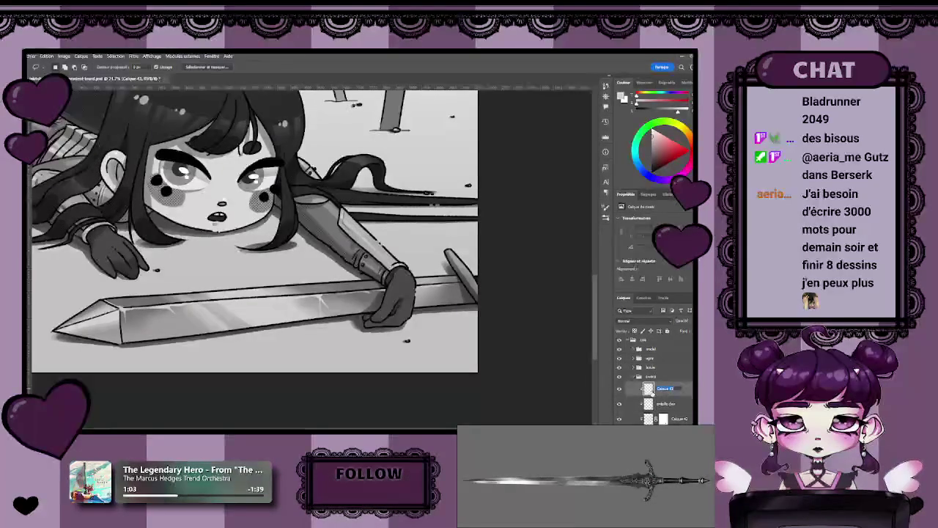
type("let o")
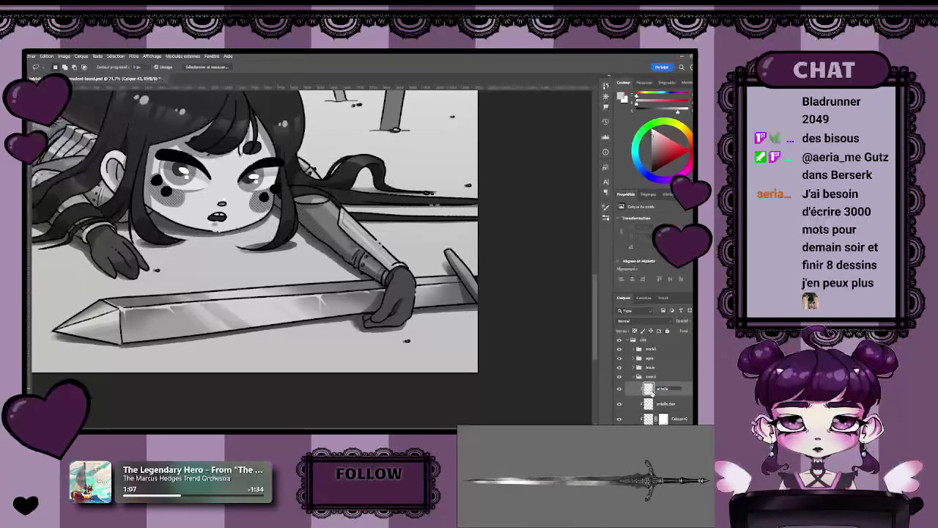
type("bscur")
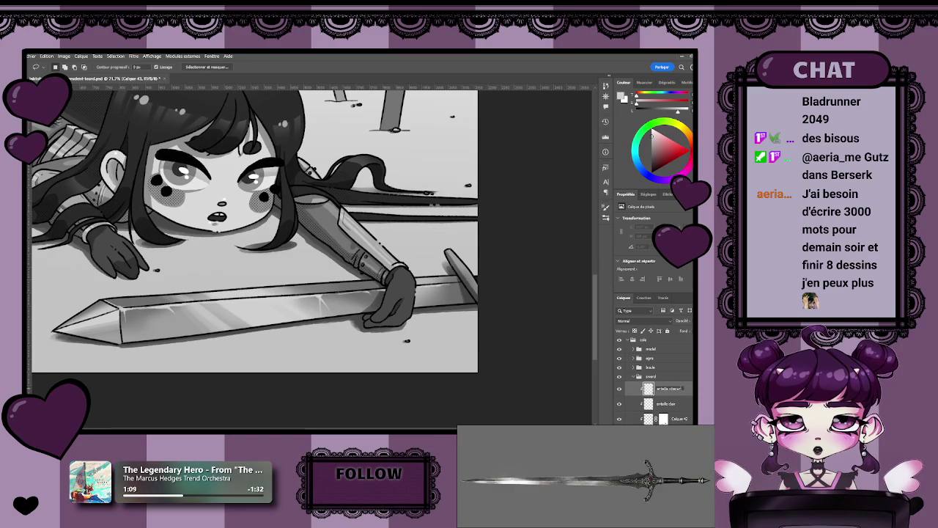
key("Return")
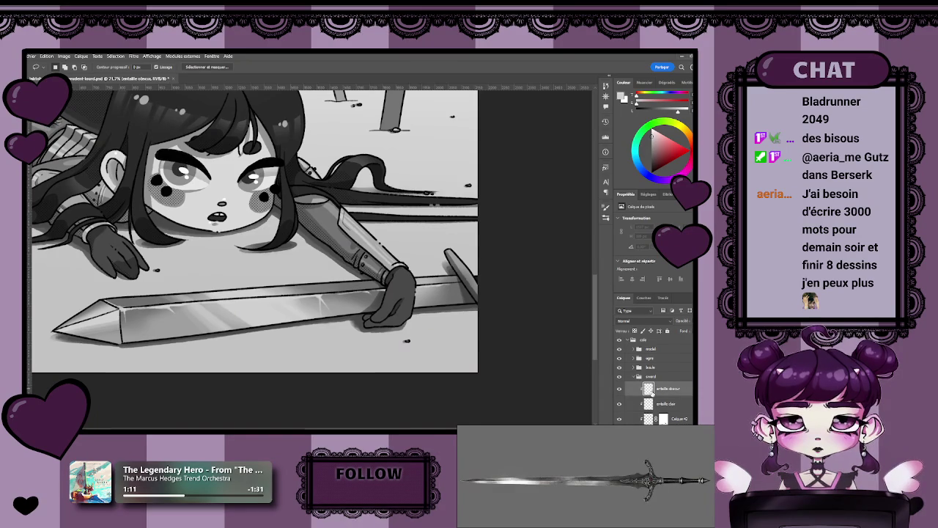
- Zoom in on the left part of the sword blade and save the illustration
key("z")
left_click_drag(46, 284, 293, 338)
key("l")
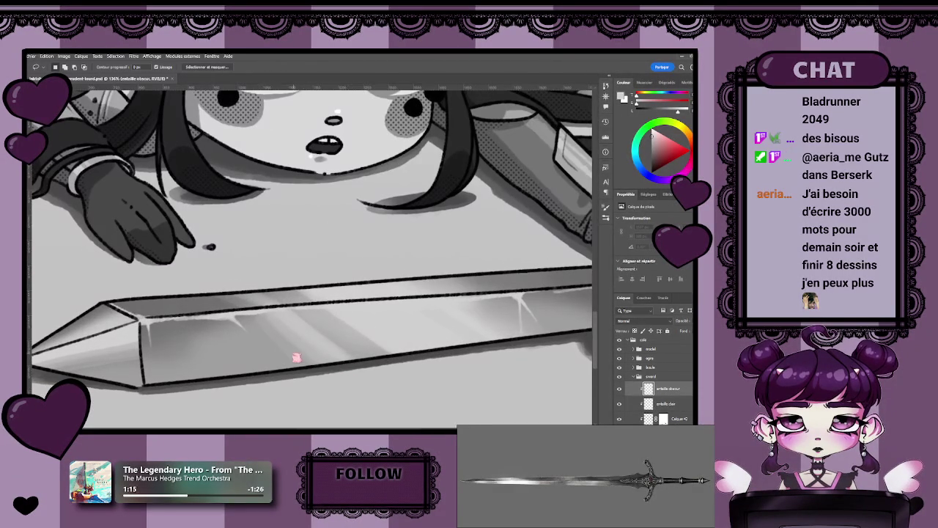
mouse_move(355, 322)
left_mouse_down()
mouse_move(303, 299)
mouse_move(333, 329)
left_mouse_up()
key("ctrl+s")
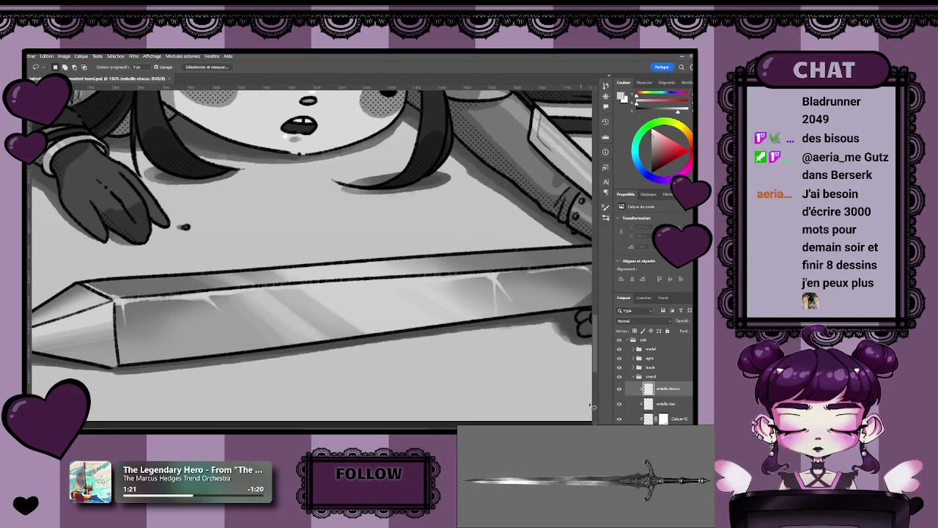
- On the embellie obscur layer, paint a faint dark diagonal scratch across the blade
left_click(618, 390)
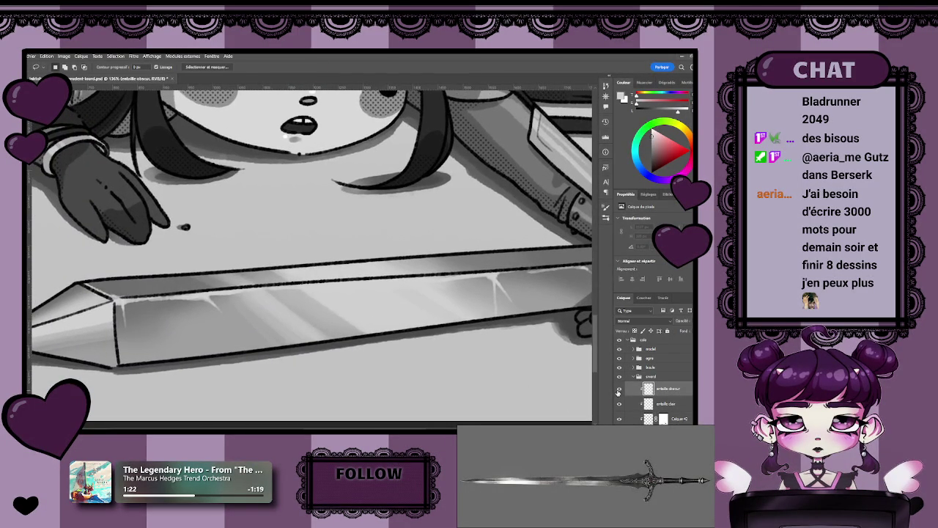
left_click_drag(414, 374, 430, 378)
key("b")
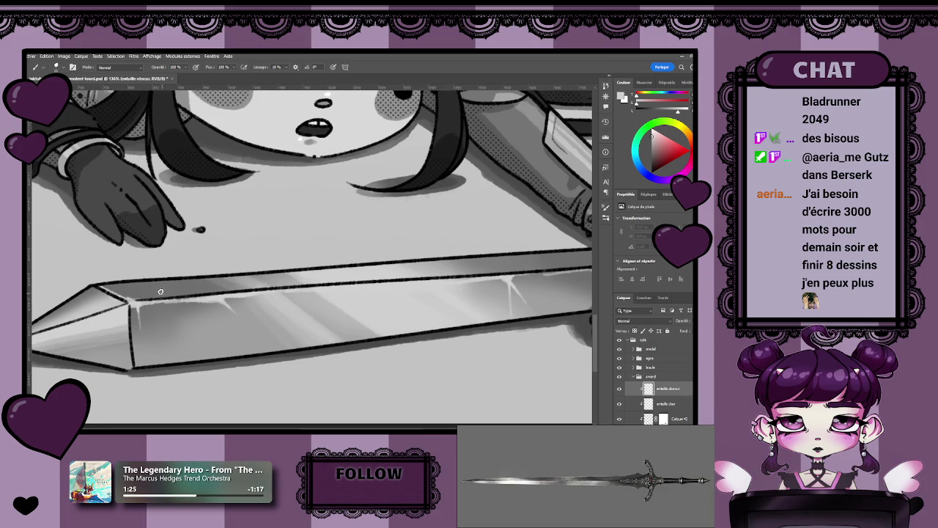
mouse_move(336, 318)
left_mouse_down()
mouse_move(239, 309)
mouse_move(288, 299)
left_mouse_up()
key("ctrl+z")
left_click_drag(412, 305, 291, 301)
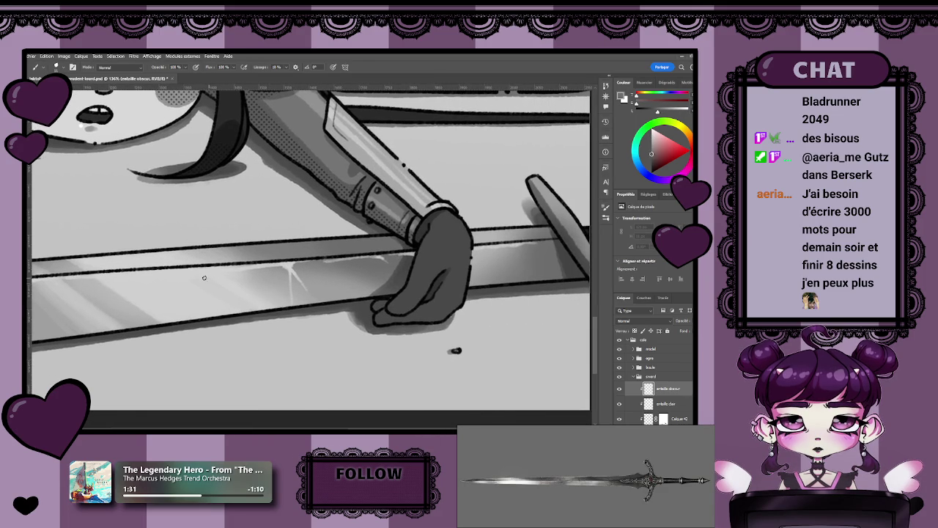
mouse_move(204, 276)
left_mouse_down()
mouse_move(261, 293)
mouse_move(232, 313)
mouse_move(264, 381)
left_mouse_up()
key("z")
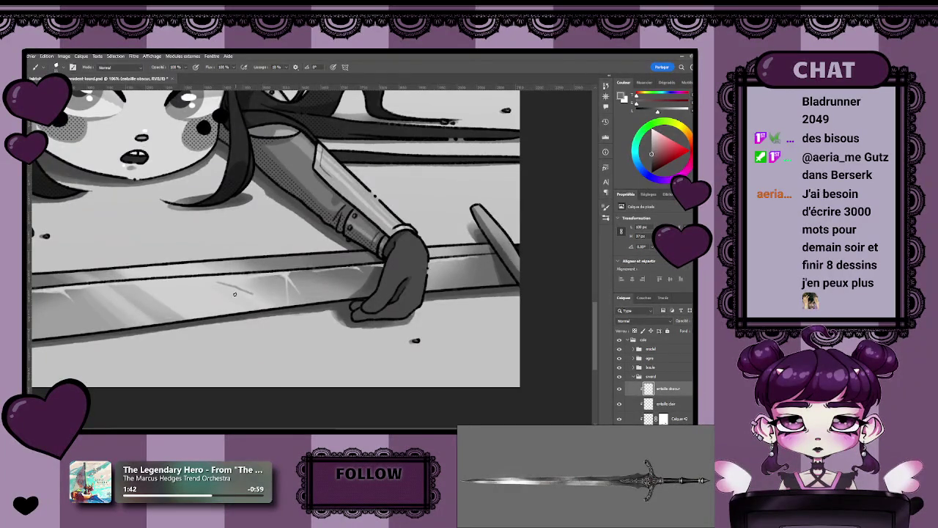
left_click_drag(235, 294, 271, 293)
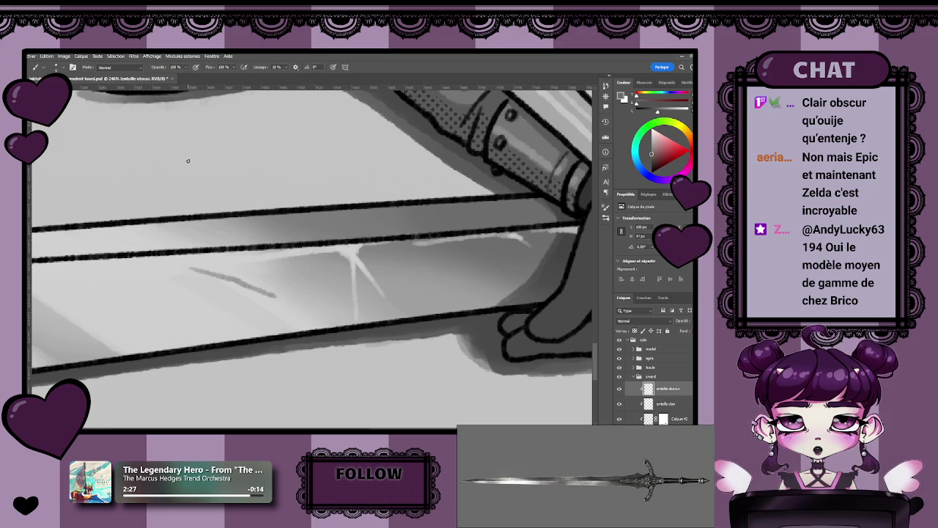
- Darken the blade's diagonal scratch and paint a small thin nick beside it
key("z")
left_click_drag(236, 293, 308, 313)
key("b")
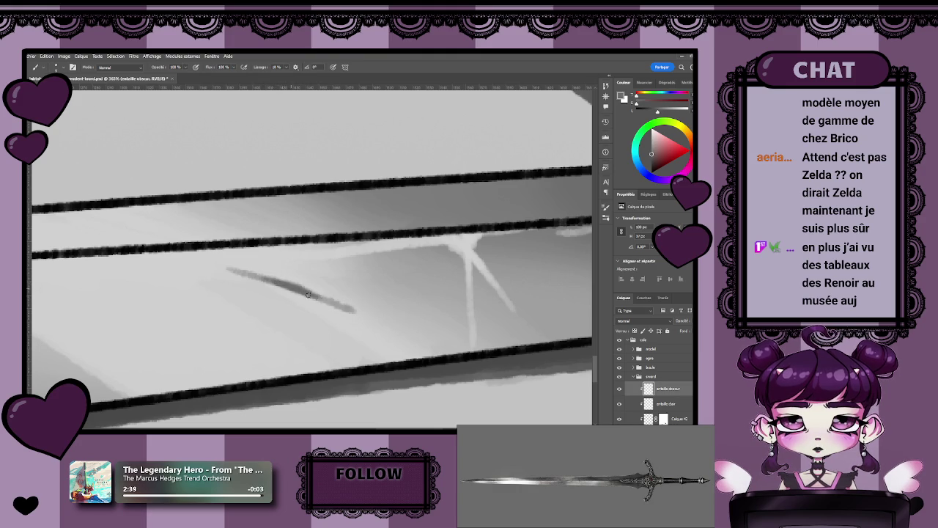
key("z")
mouse_move(360, 328)
left_mouse_down()
mouse_move(317, 316)
mouse_move(281, 289)
left_mouse_up()
key("b")
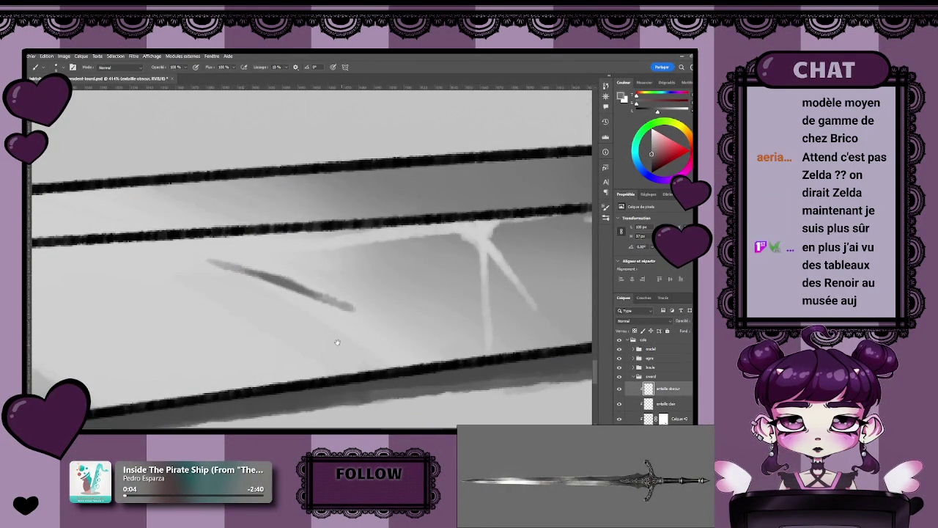
left_click_drag(340, 345, 308, 333)
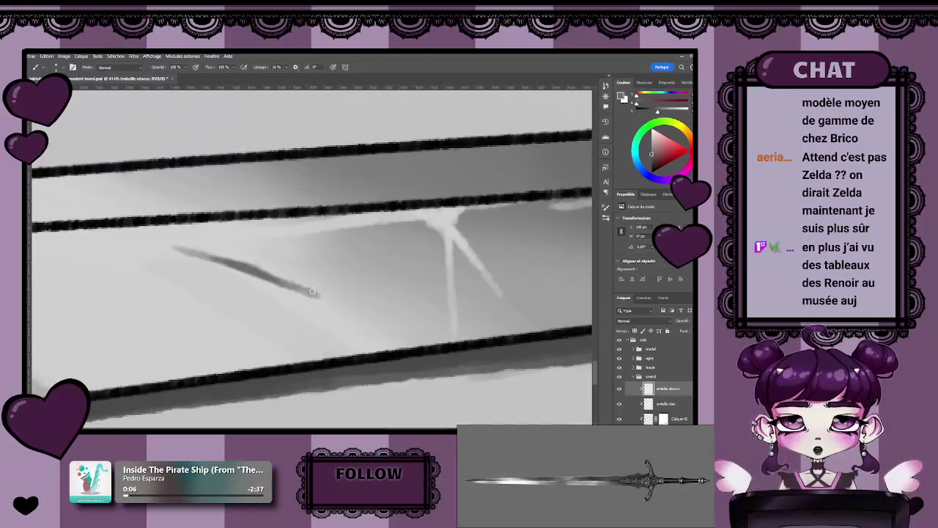
key("z")
mouse_move(308, 290)
left_mouse_down()
mouse_move(307, 325)
mouse_move(277, 279)
mouse_move(274, 317)
left_mouse_up()
key("b")
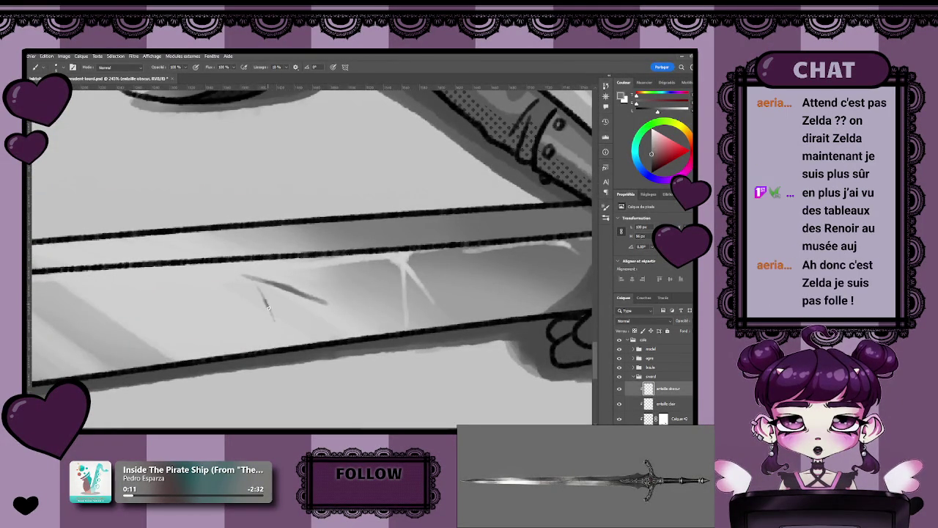
scroll(274, 320, "down", 3)
- Paint thin light and dark scratch marks on the blade near the girl's hand
scroll(271, 329, "down", 3)
scroll(268, 342, "down", 1)
scroll(223, 336, "up", 1)
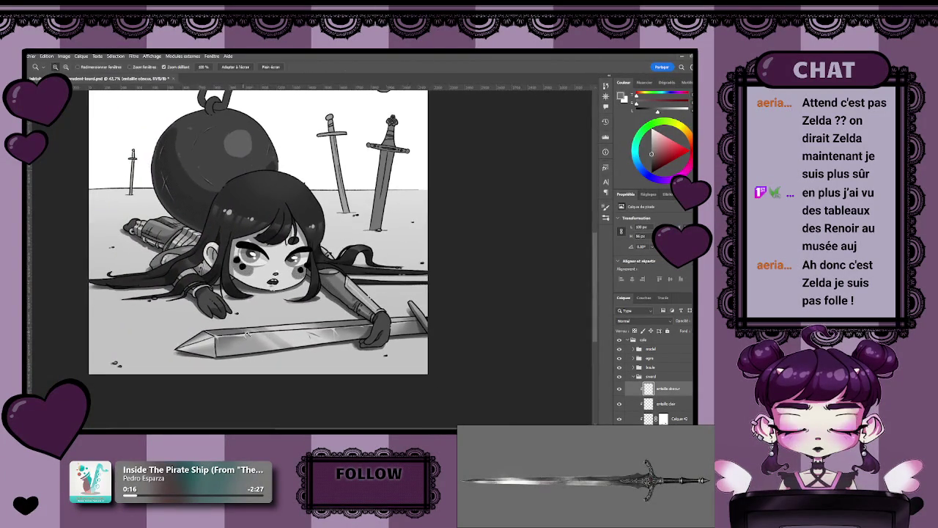
scroll(249, 338, "up", 2)
scroll(293, 343, "up", 1)
scroll(313, 345, "up", 1)
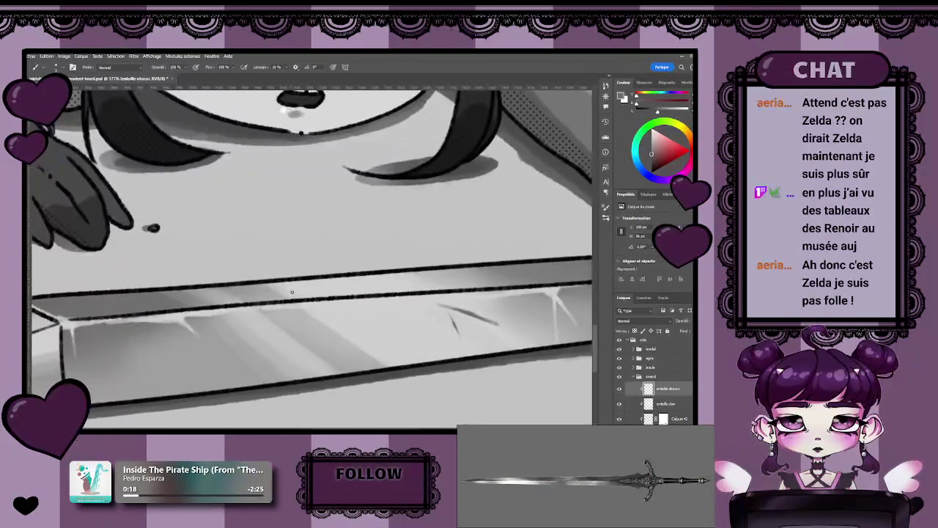
scroll(190, 291, "right", 2)
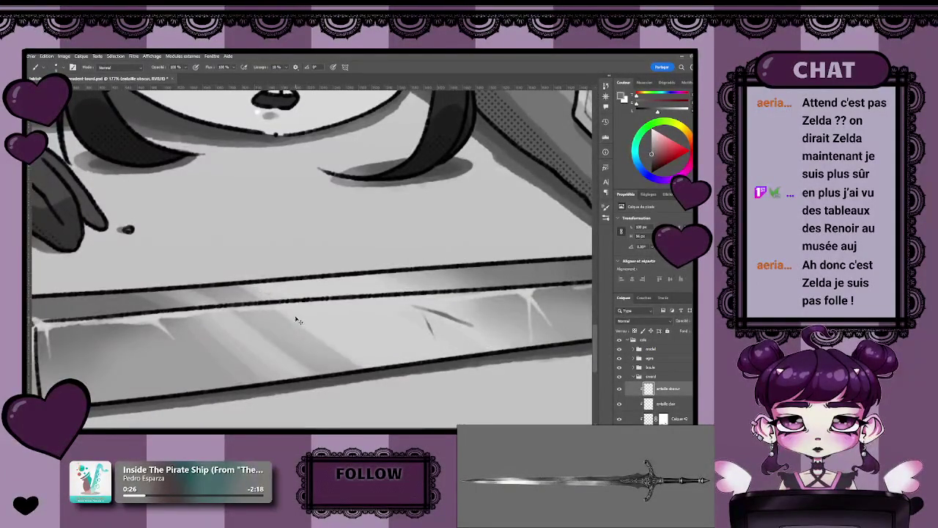
scroll(280, 293, "up", 2)
scroll(280, 292, "up", 2)
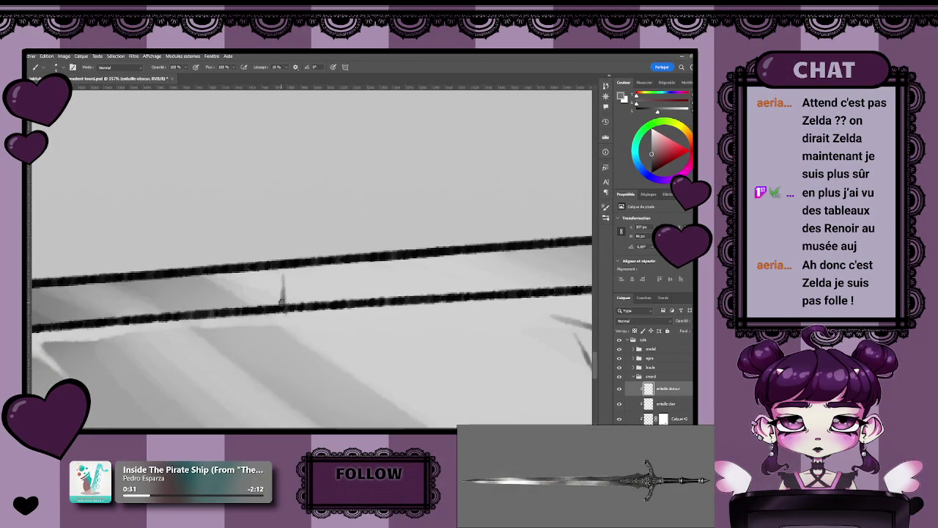
key("z")
mouse_move(283, 279)
left_mouse_down()
mouse_move(249, 310)
mouse_move(281, 307)
left_mouse_up()
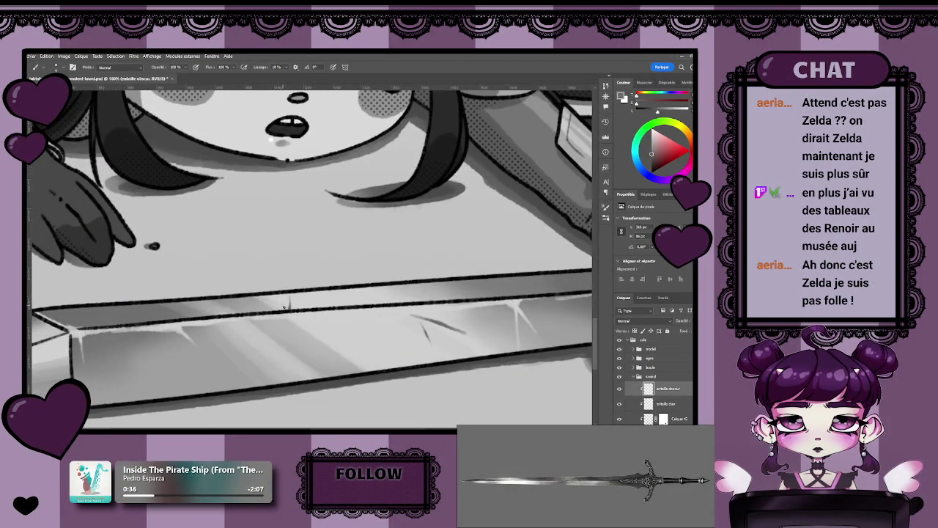
key("z")
mouse_move(287, 304)
left_mouse_down()
mouse_move(247, 312)
mouse_move(286, 302)
left_mouse_up()
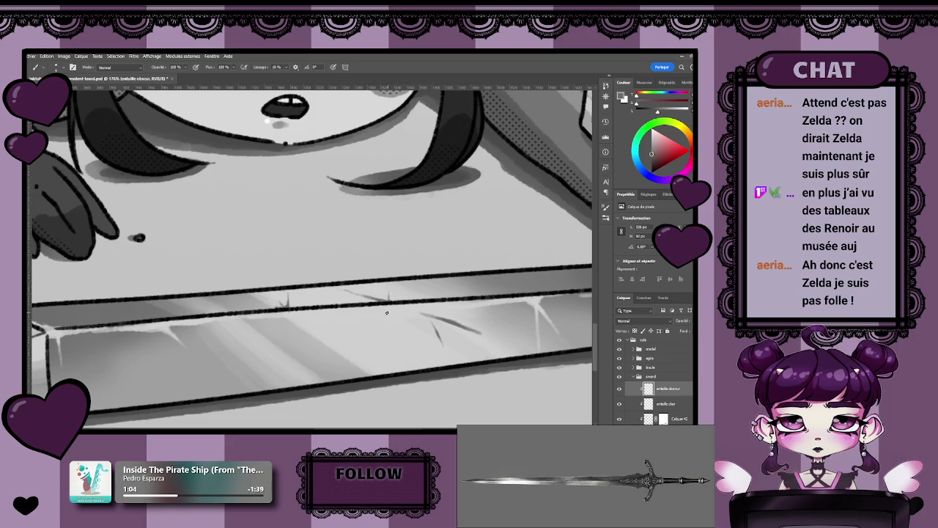
key("z")
mouse_move(399, 323)
left_mouse_down()
mouse_move(318, 306)
mouse_move(317, 328)
mouse_move(337, 297)
left_mouse_up()
- Extend a longer thin dark diagonal scratch beneath the pale highlights and save
key("b")
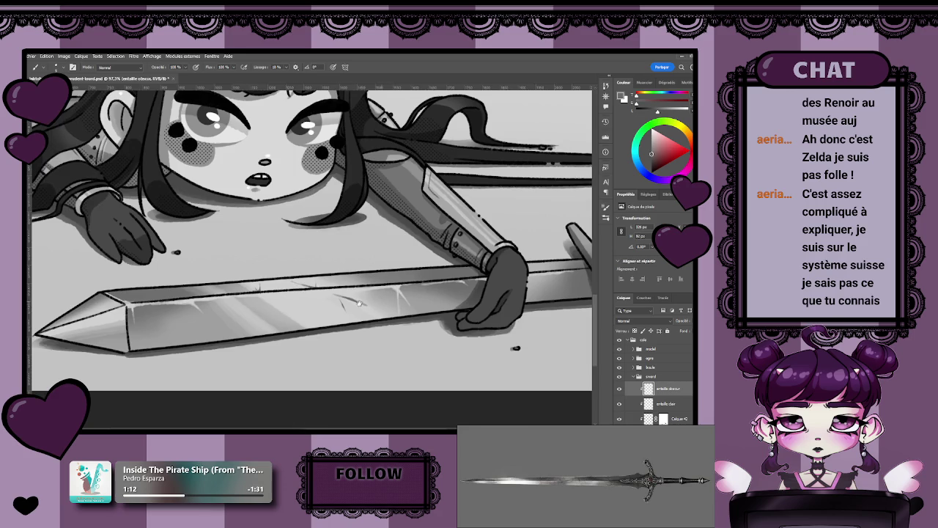
scroll(317, 303, "right", 5)
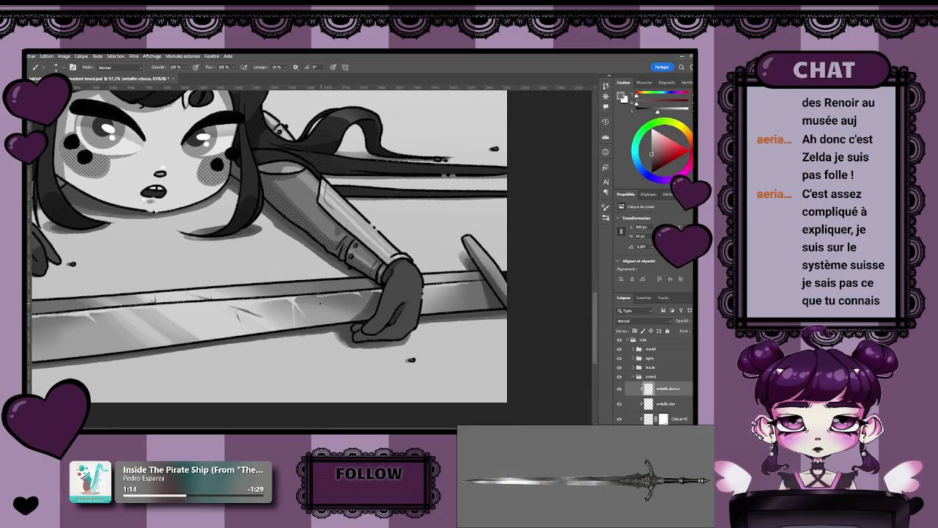
scroll(320, 302, "up", 3)
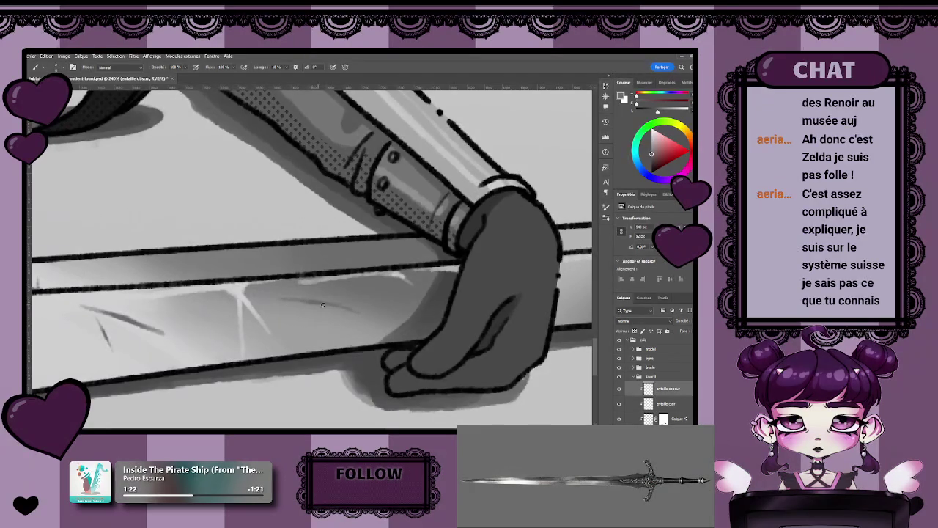
scroll(332, 308, "down", 3)
scroll(322, 304, "up", 3)
scroll(319, 301, "up", 2)
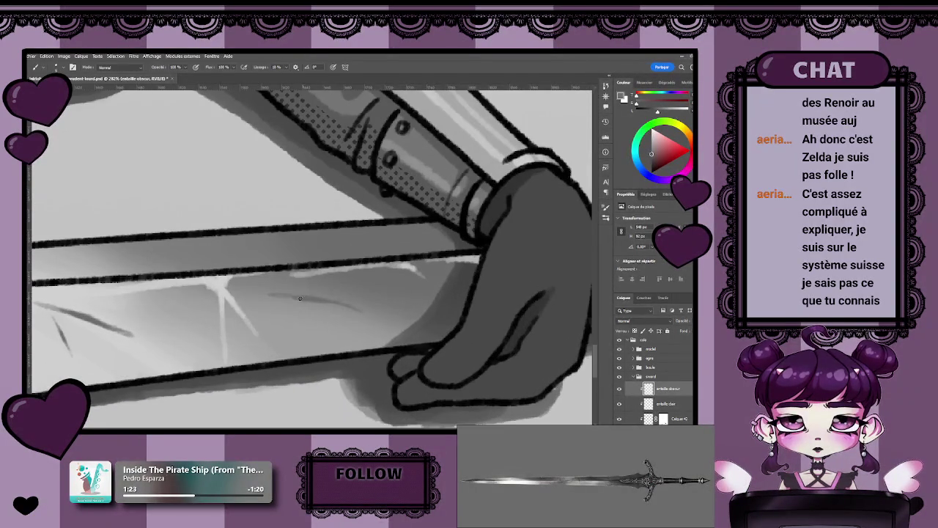
scroll(341, 305, "down", 3)
scroll(463, 375, "up", 3)
scroll(421, 362, "right", 1)
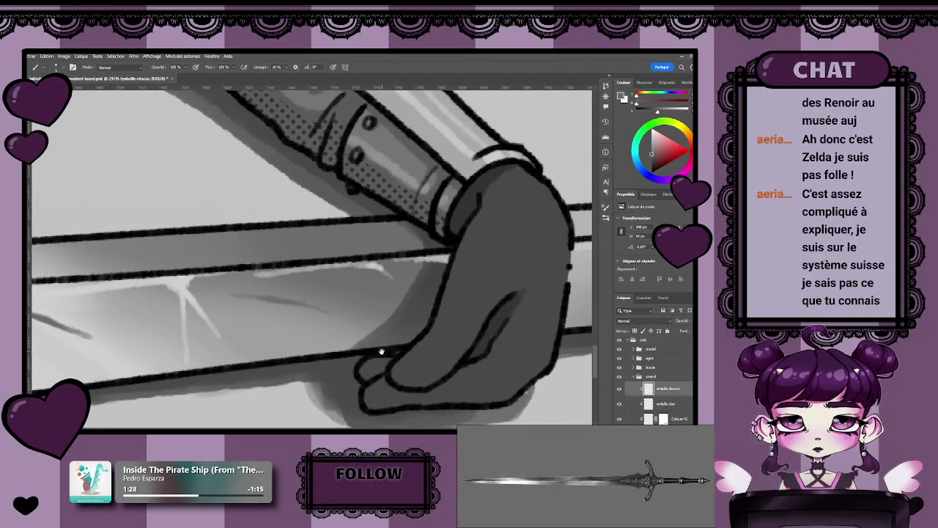
scroll(323, 355, "up", 2)
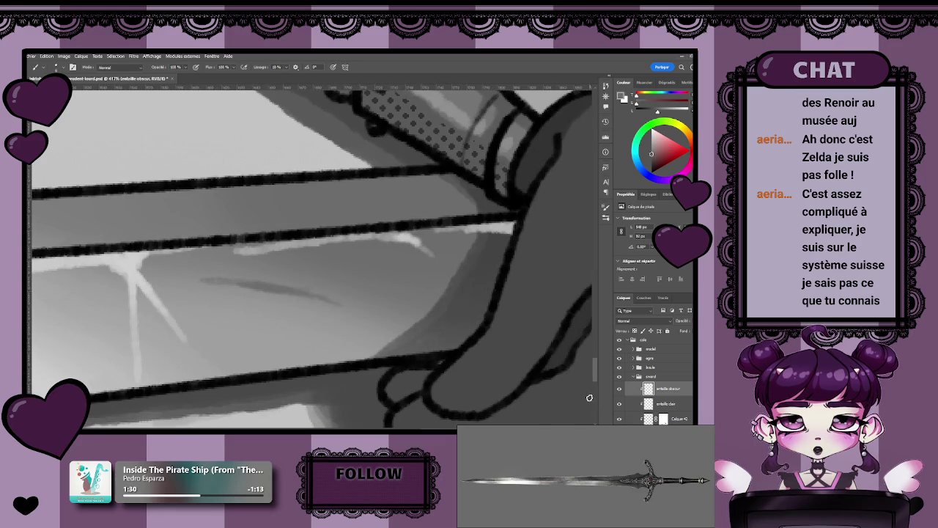
left_click_drag(433, 365, 460, 369)
key("ctrl+s")
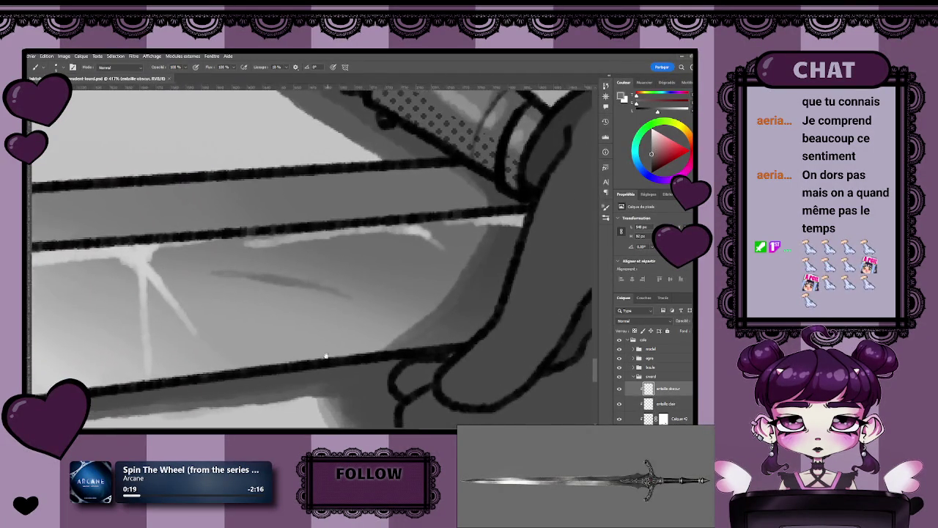
- Scroll and zoom the view onto the pointed end of the sword blade
scroll(359, 411, "down", 2)
scroll(360, 411, "right", 2)
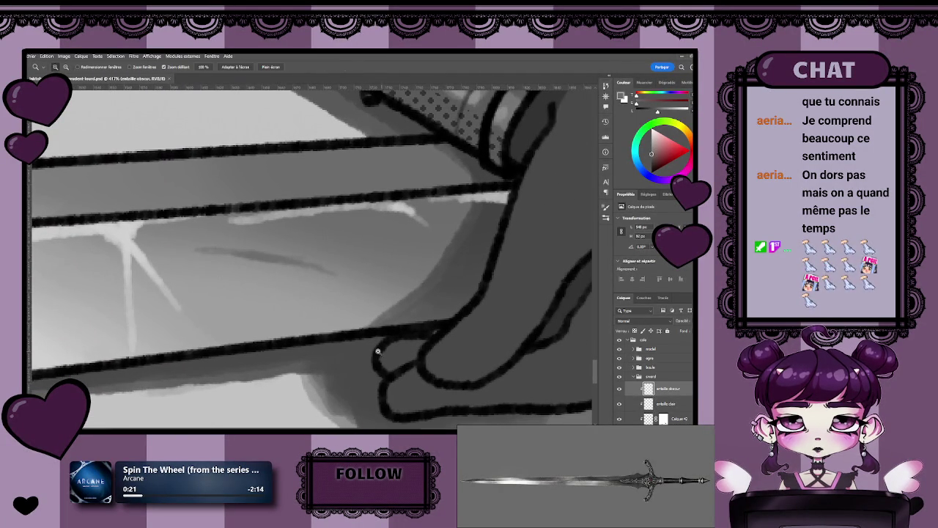
scroll(348, 334, "down", 4)
scroll(348, 333, "down", 1)
scroll(293, 340, "down", 1)
scroll(234, 350, "down", 1)
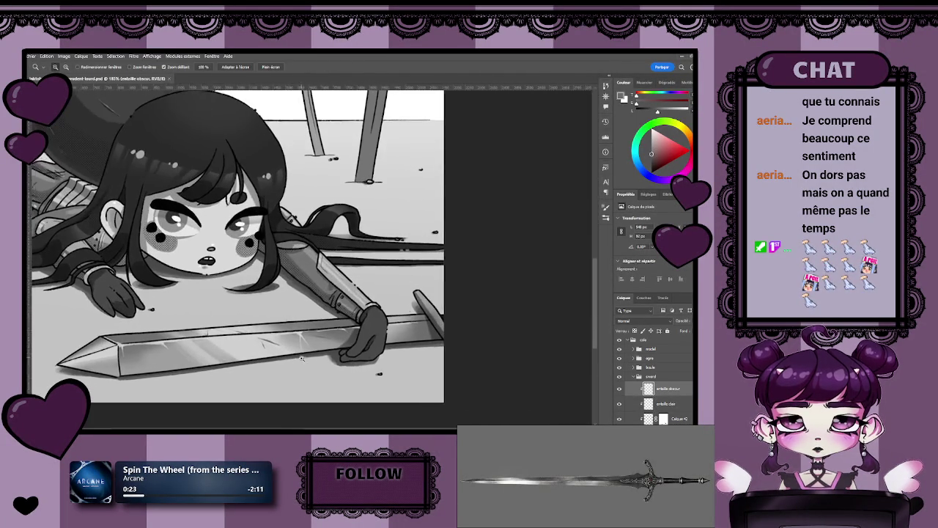
scroll(220, 352, "up", 1)
scroll(257, 349, "up", 1)
scroll(293, 347, "up", 1)
scroll(323, 346, "up", 1)
key("z")
scroll(322, 341, "up", 2)
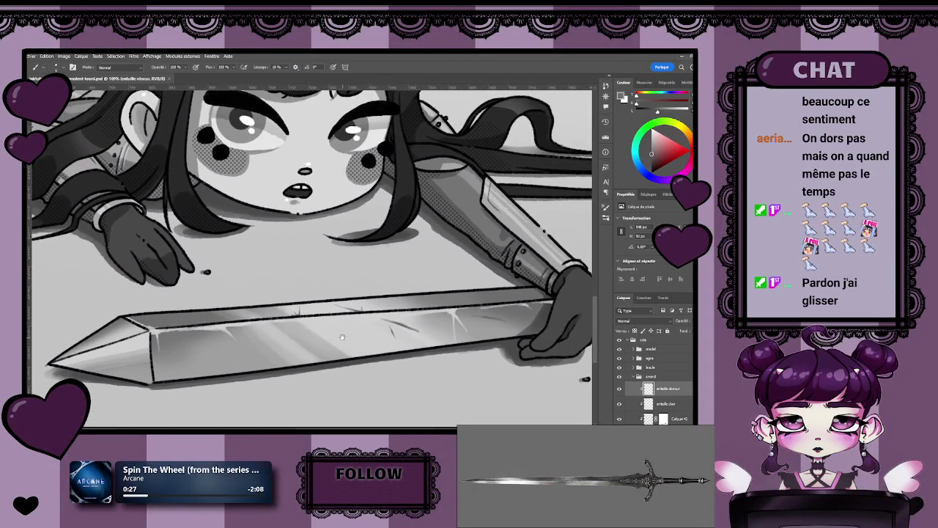
scroll(293, 347, "up", 2)
- Paint a short thin dark diagonal scratch on the blade's lower face
key("b")
scroll(258, 329, "down", 1)
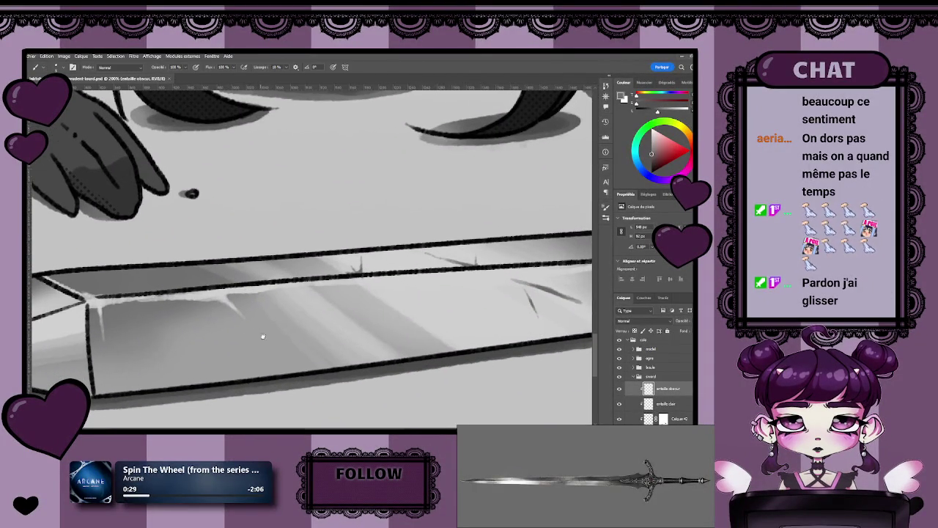
left_click_drag(236, 304, 254, 325)
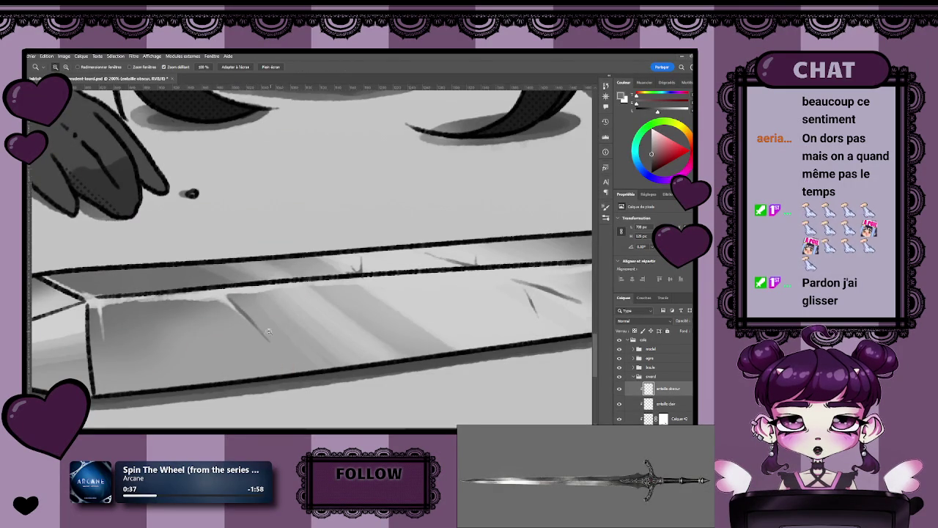
scroll(269, 342, "down", 5)
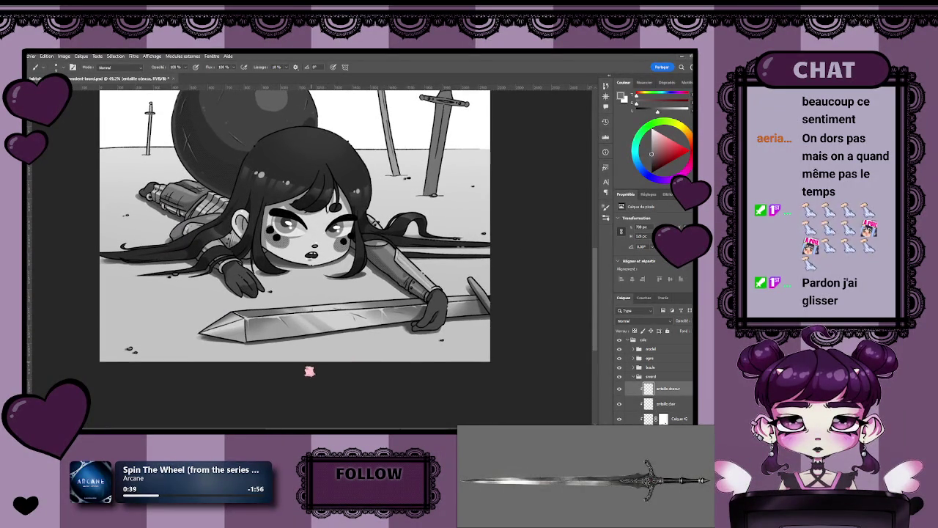
- Undo the scratch's stray end and redraw it diagonally down from the blade edge
scroll(273, 317, "up", 5)
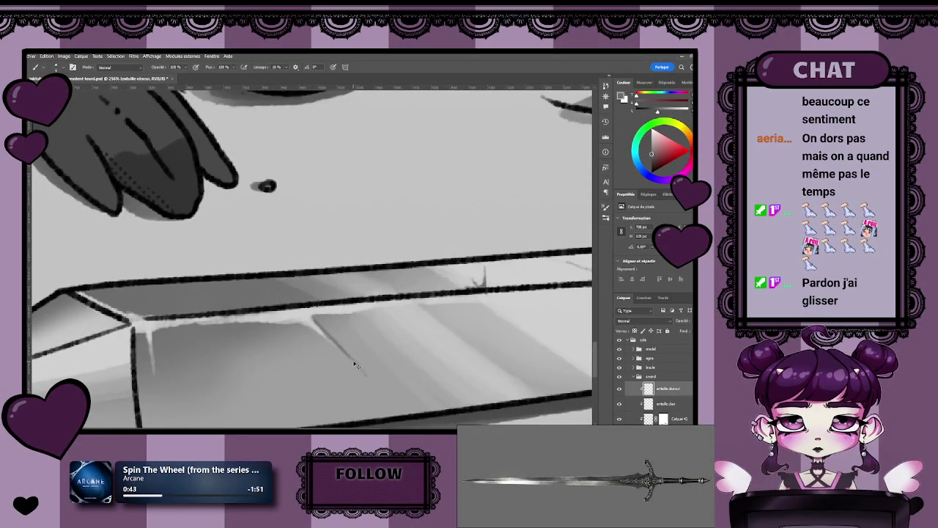
key("ctrl+z")
scroll(337, 330, "down", 1)
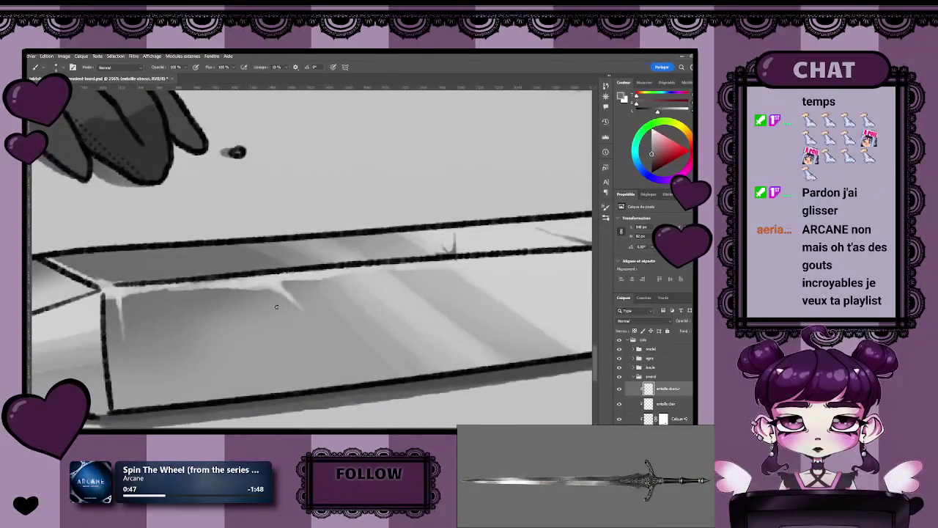
left_click_drag(264, 283, 317, 323)
key("z")
left_click_drag(381, 340, 351, 345)
key("b")
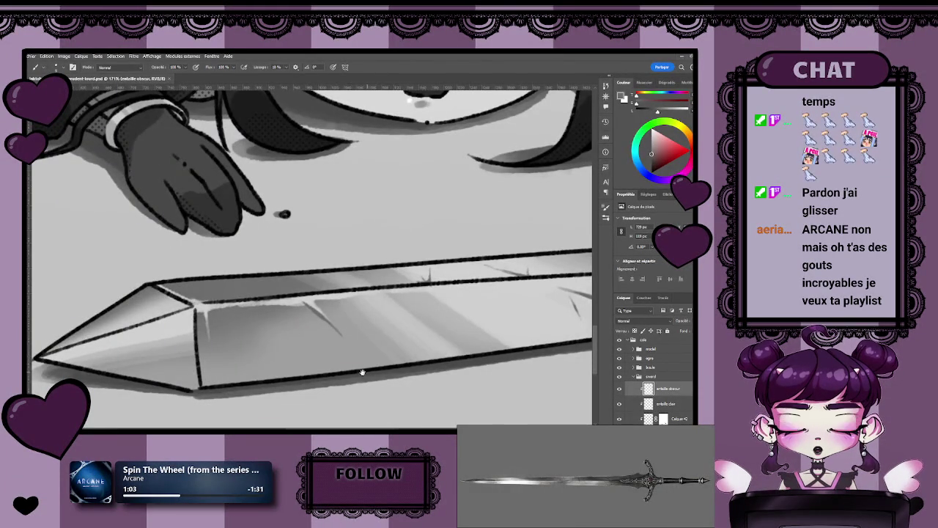
- Refine the blade's thin dark and pale scratches, checking the sword at 100% view
left_click_drag(364, 373, 339, 378)
key("z")
left_click_drag(321, 294, 294, 328)
key("b")
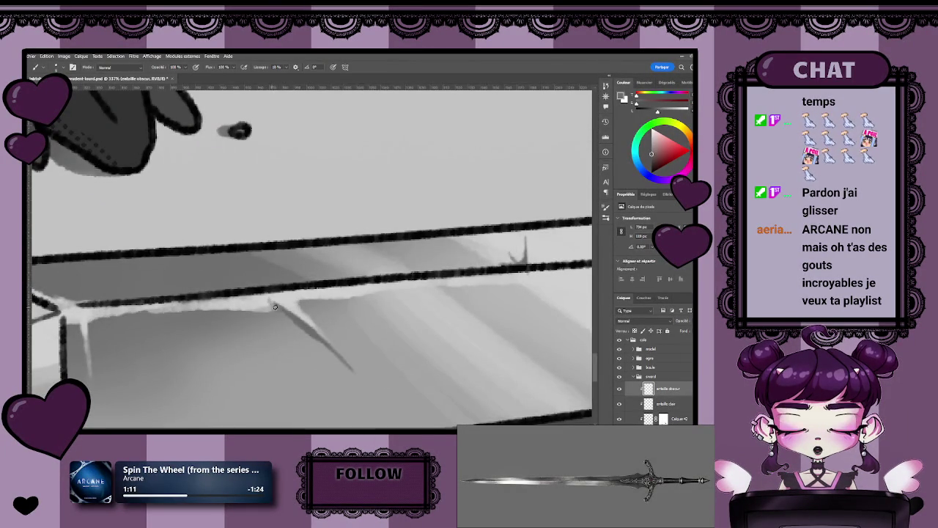
key("z")
left_click_drag(278, 308, 258, 331)
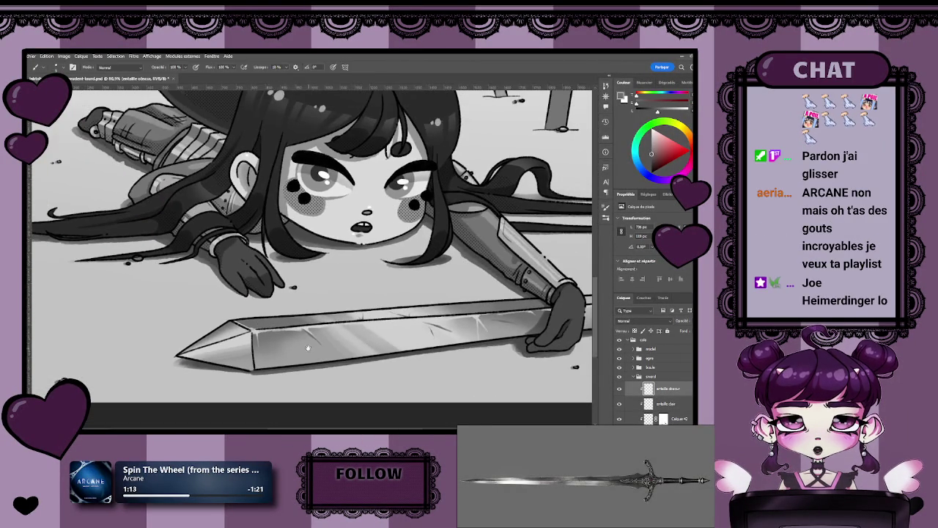
key("ctrl+1")
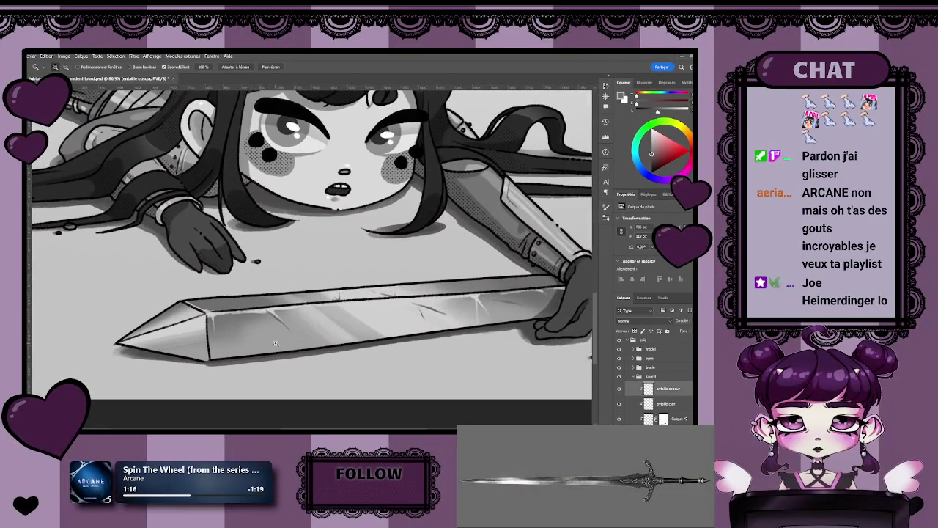
key("b")
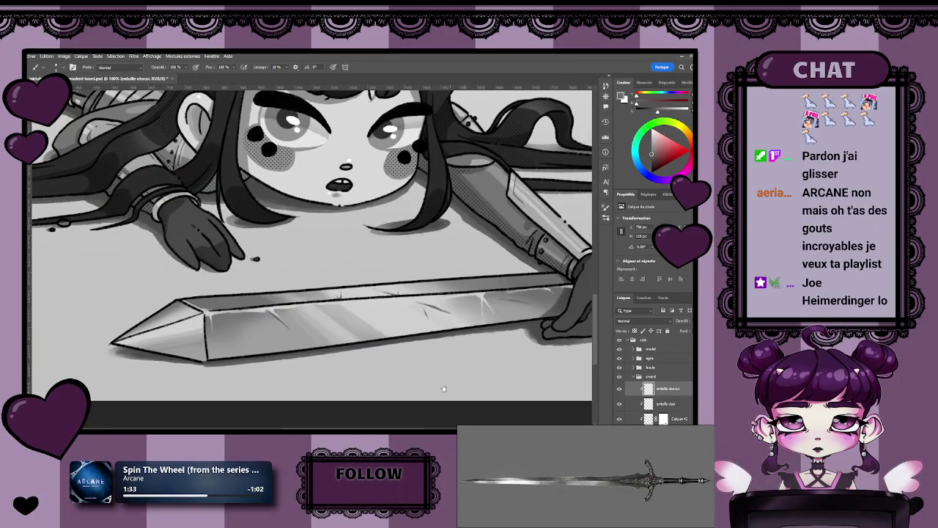
scroll(378, 351, "down", 3)
scroll(379, 359, "up", 3)
scroll(379, 374, "down", 1)
scroll(381, 394, "up", 1)
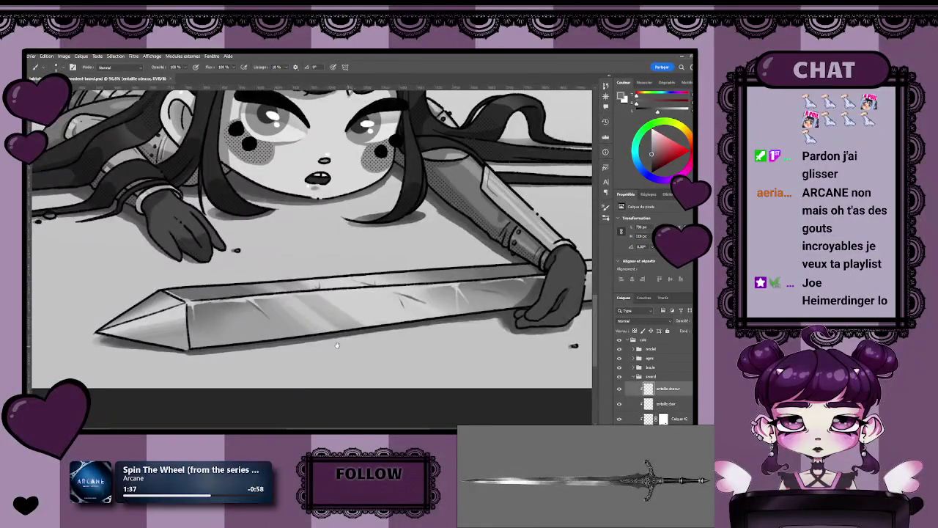
left_click_drag(352, 340, 320, 334)
key("z")
key("z")
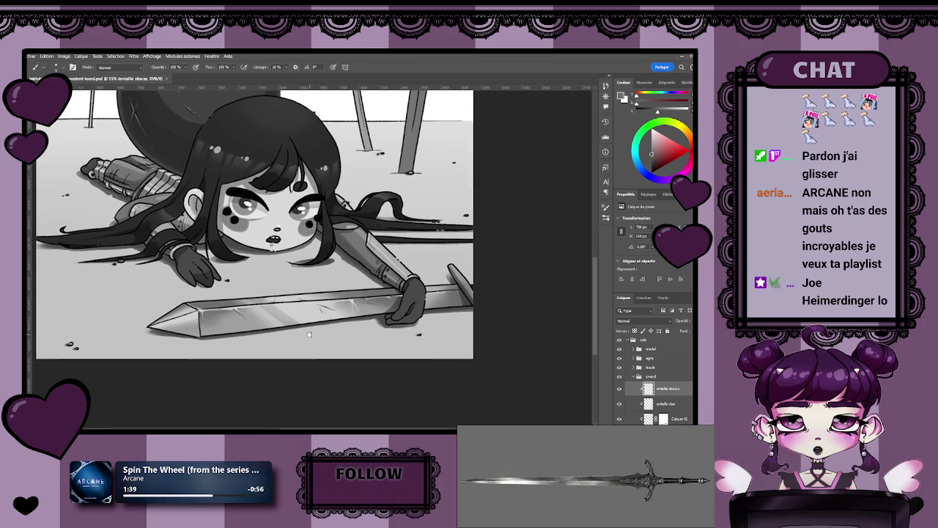
mouse_move(344, 334)
left_mouse_down()
mouse_move(370, 350)
mouse_move(302, 293)
left_mouse_up()
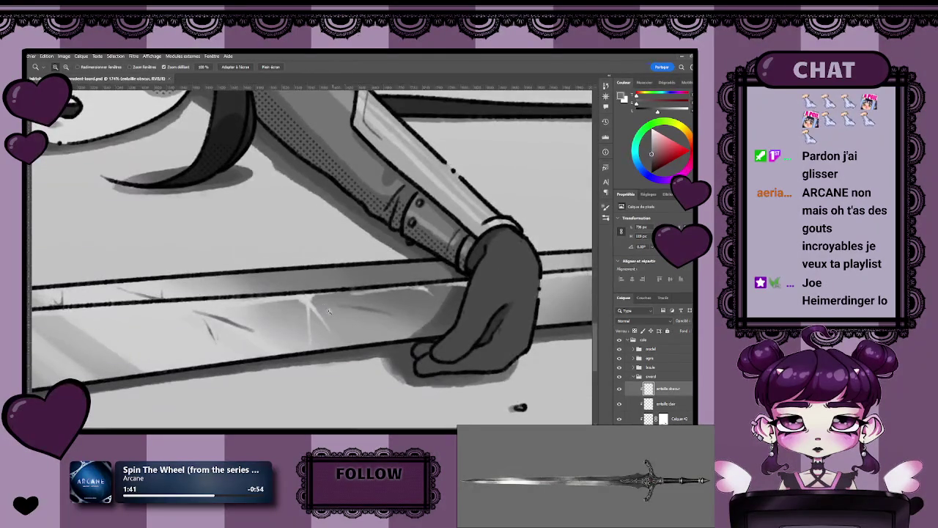
key("b")
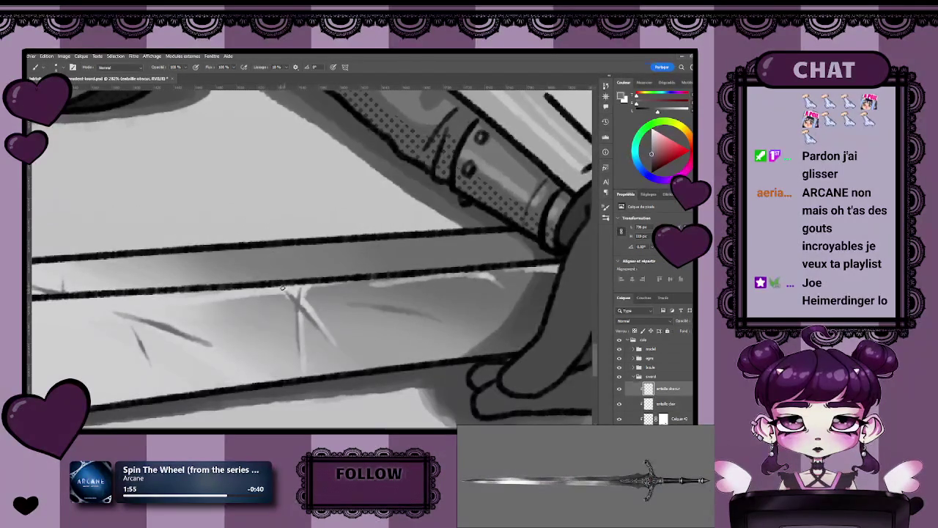
key("z")
mouse_move(313, 314)
left_mouse_down()
mouse_move(261, 326)
mouse_move(294, 308)
left_mouse_up()
key("b")
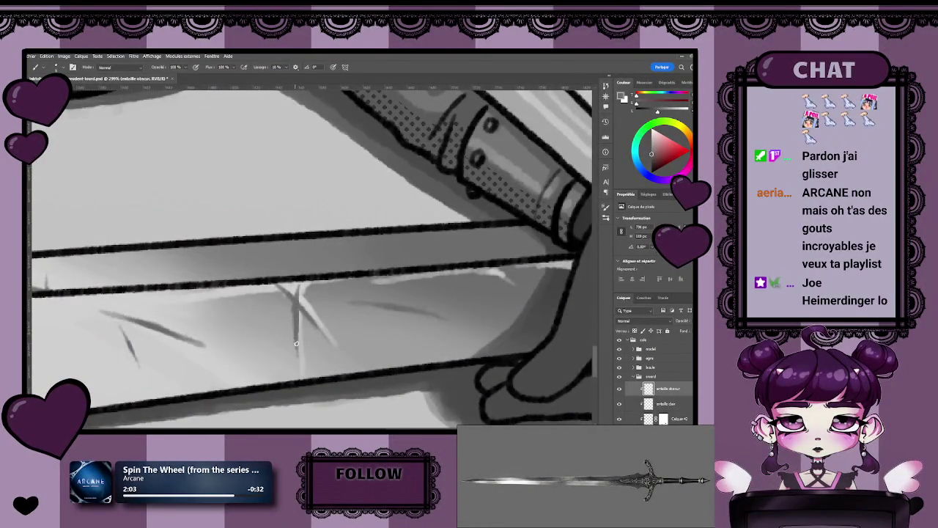
scroll(296, 340, "down", 5)
scroll(304, 306, "up", 3)
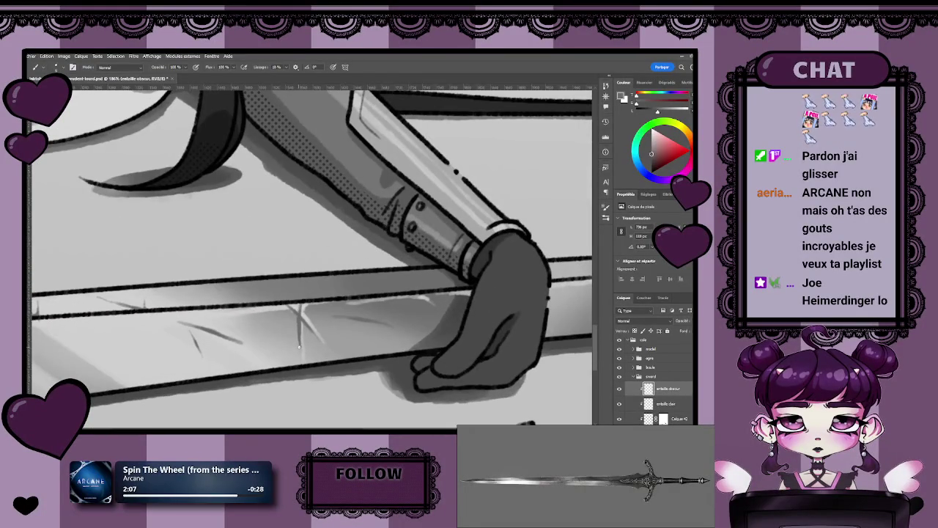
scroll(303, 347, "down", 3)
scroll(303, 347, "down", 2)
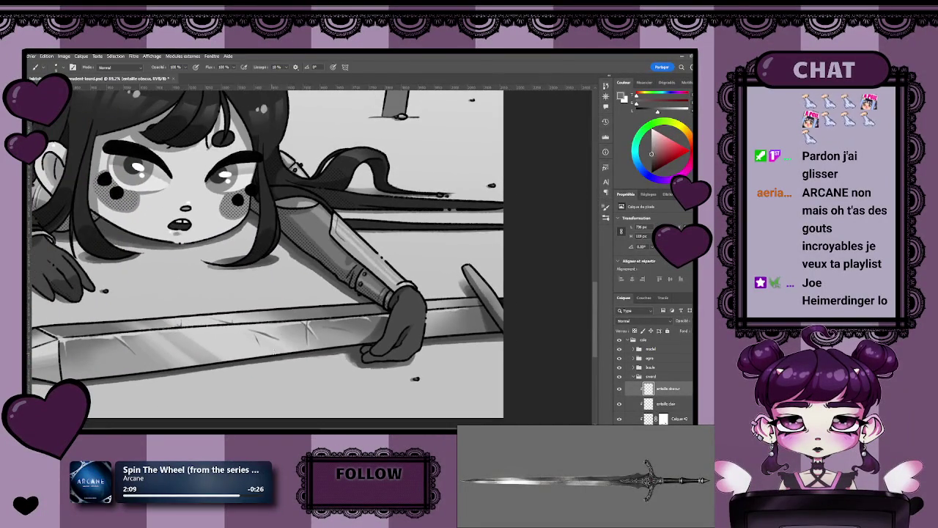
scroll(379, 352, "down", 1)
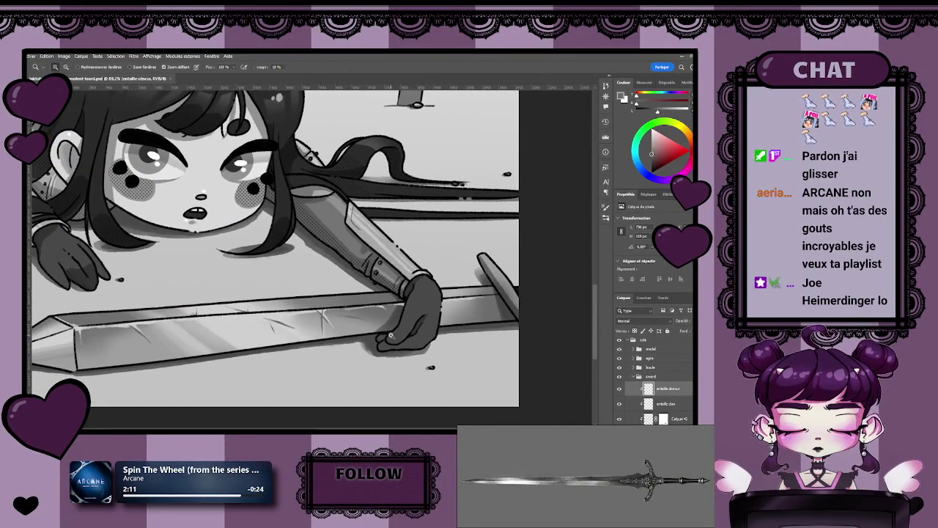
scroll(360, 343, "down", 2)
scroll(350, 336, "down", 2)
scroll(350, 335, "up", 1)
scroll(351, 337, "up", 1)
scroll(352, 338, "up", 1)
scroll(354, 339, "up", 1)
key("b")
scroll(345, 337, "right", 3)
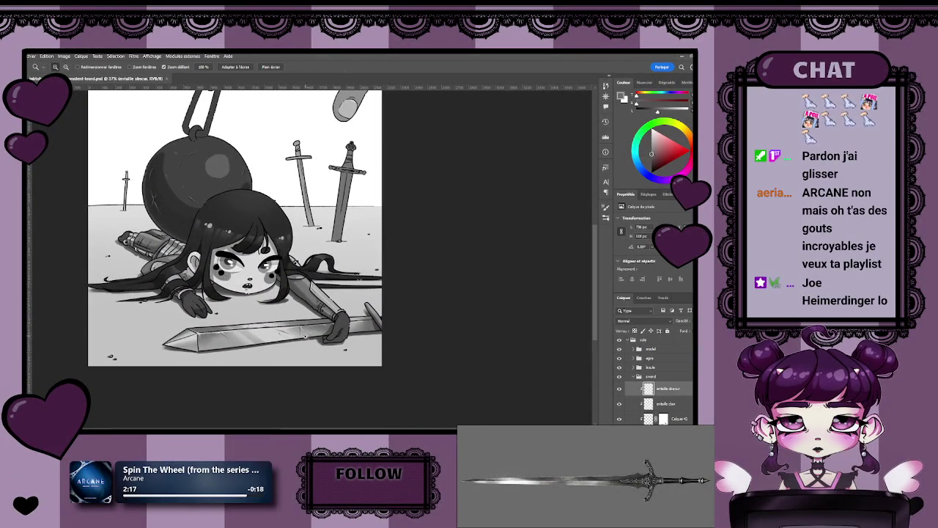
scroll(313, 333, "up", 2)
scroll(313, 333, "up", 3)
scroll(164, 290, "up", 1)
scroll(176, 300, "up", 1)
scroll(189, 309, "up", 1)
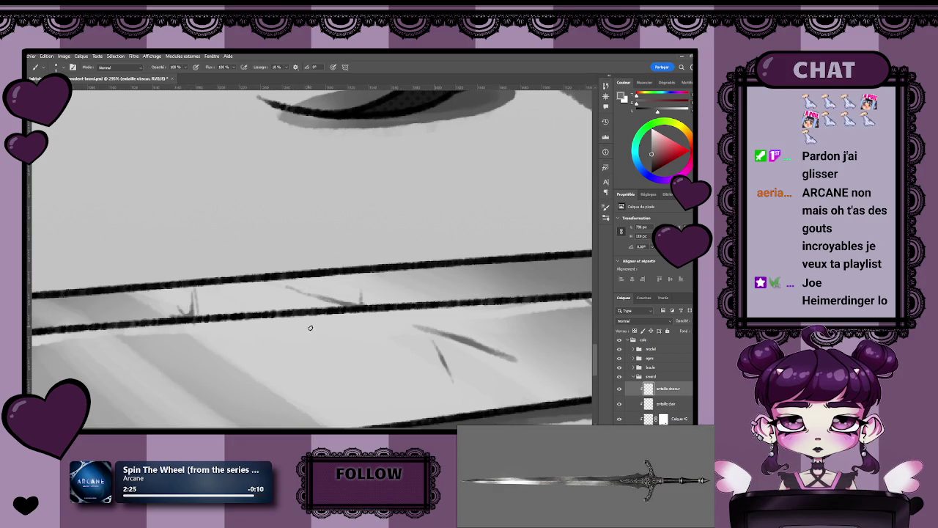
- Darken and extend the sketchy blade scratch rightward, then save the illustration
scroll(349, 354, "up", 3)
scroll(291, 306, "down", 1)
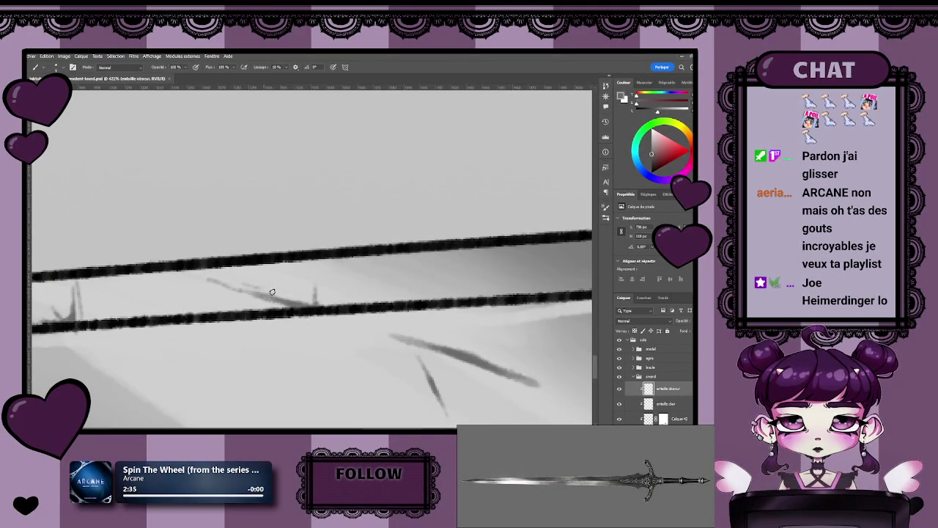
left_click_drag(295, 296, 311, 299)
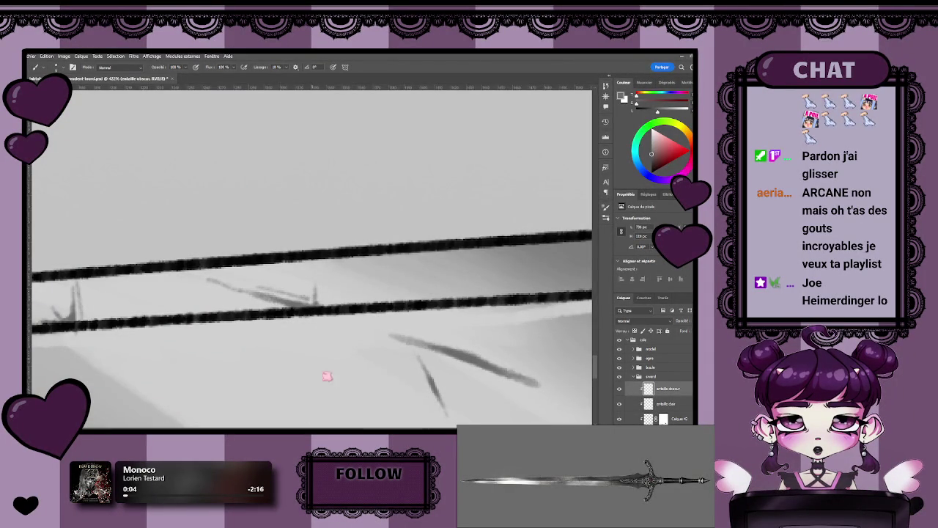
left_click_drag(342, 335, 251, 330)
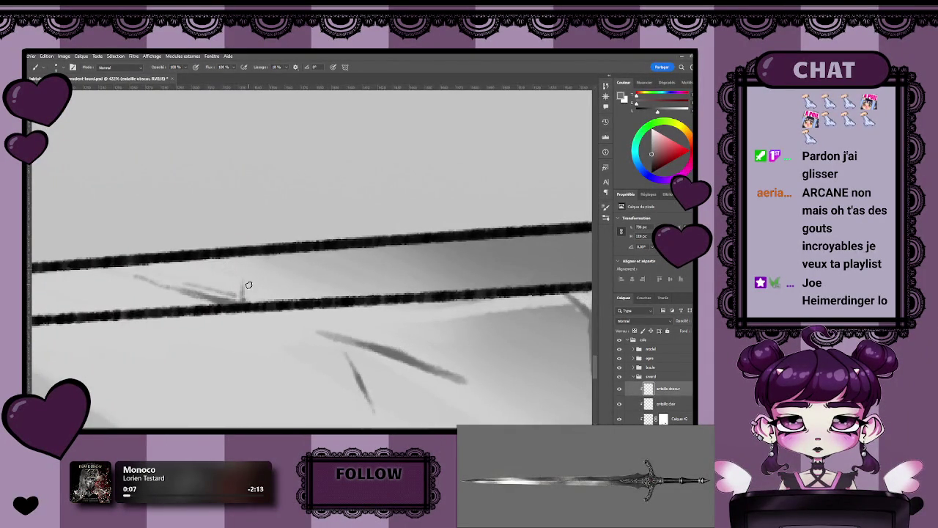
key("ctrl+0")
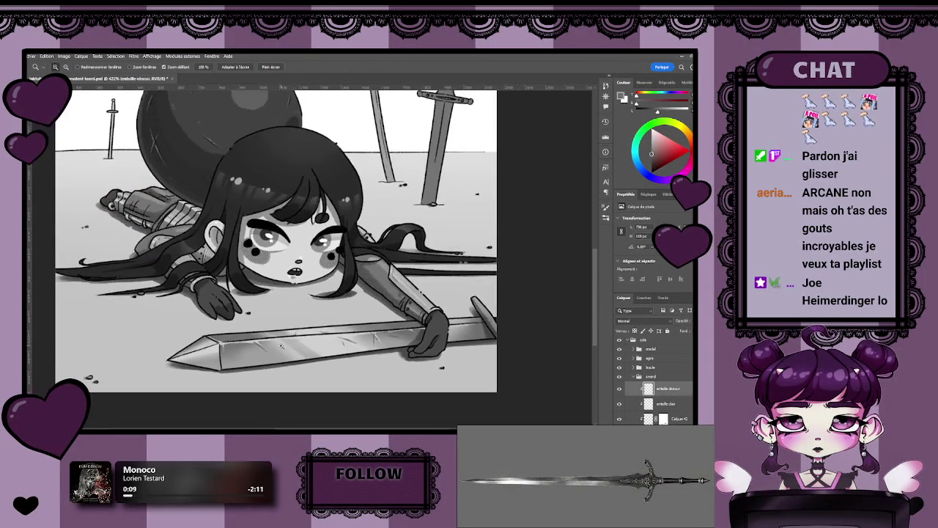
key("ctrl+s")
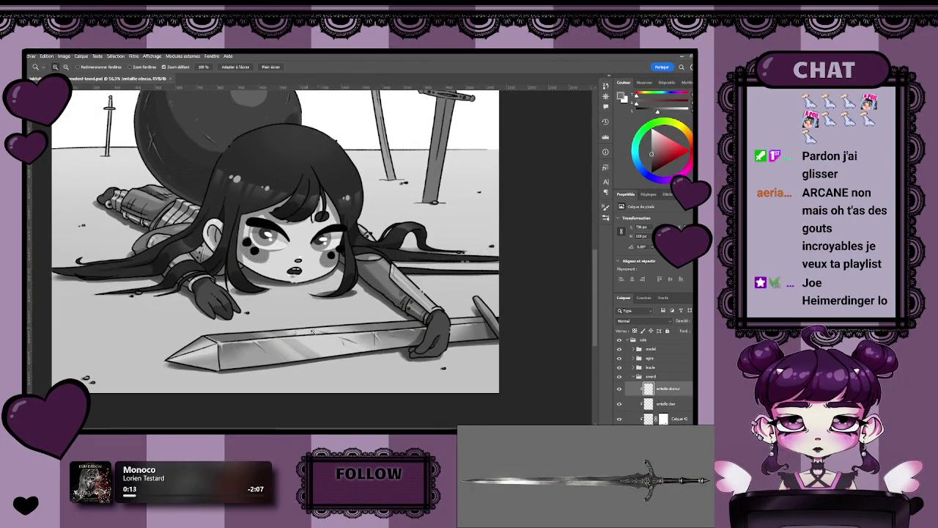
- Add small dark nicks along the blade edge and save again
scroll(276, 282, "up", 5)
scroll(277, 282, "up", 3)
scroll(276, 282, "up", 2)
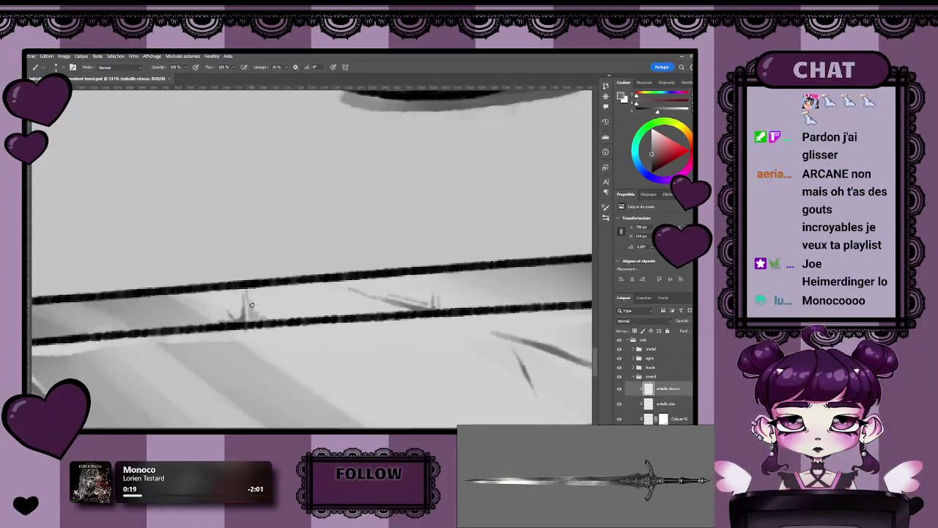
key("z")
scroll(276, 325, "down", 3)
scroll(276, 330, "down", 3)
scroll(276, 341, "down", 2)
scroll(277, 345, "up", 3)
scroll(308, 337, "up", 3)
key("b")
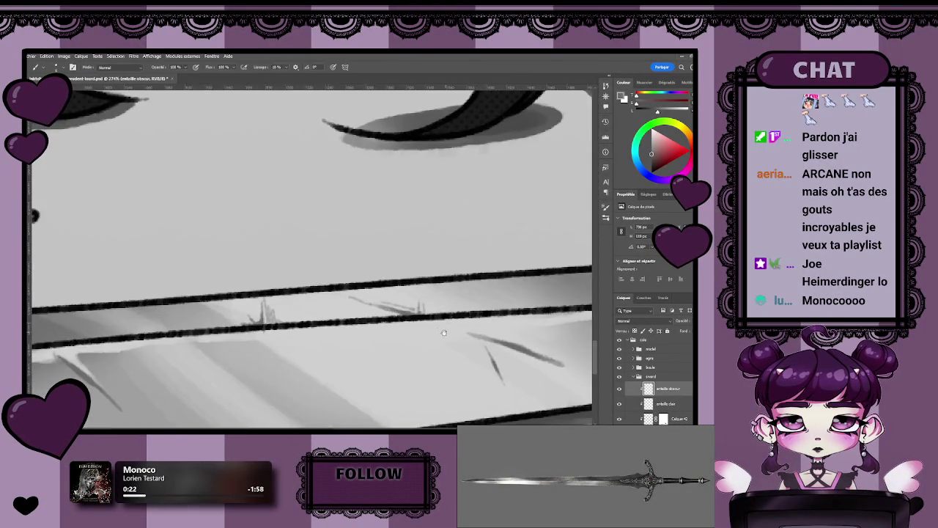
scroll(355, 323, "up", 2)
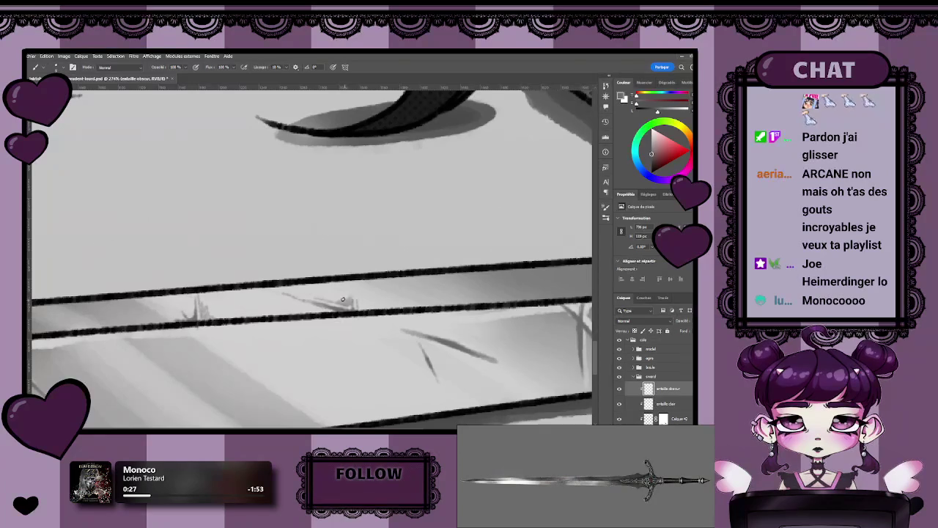
key("z")
scroll(337, 326, "down", 6)
key("b")
key("ctrl+s")
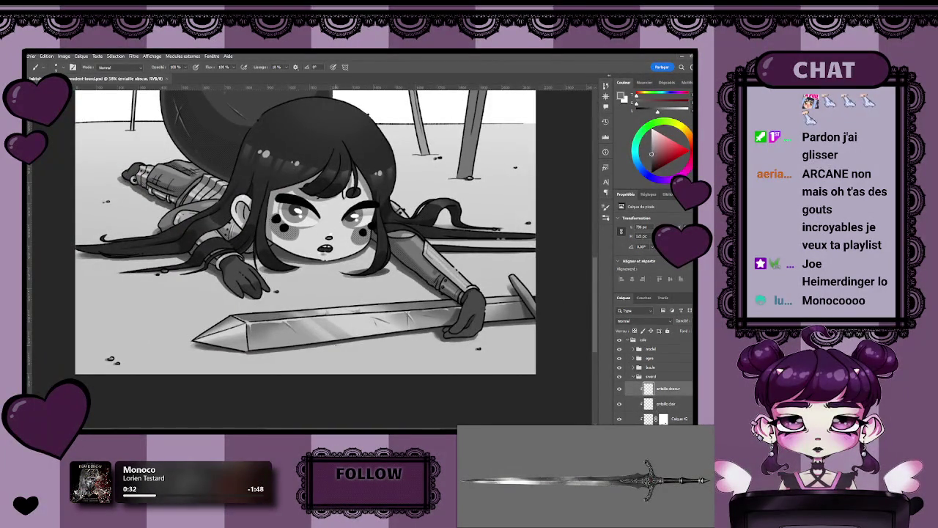
- Zoom in on the girl's hand on the sword blade, alternating between the Zoom and Brush tools
key("z")
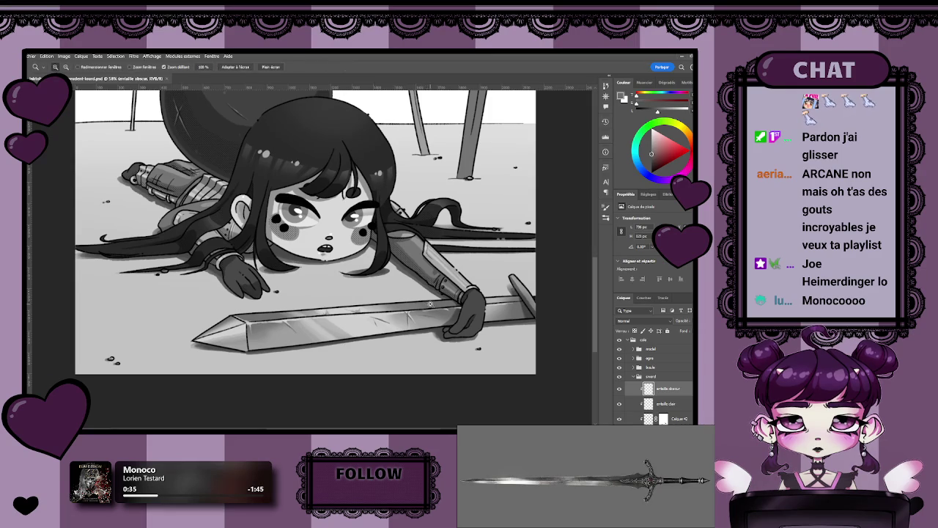
scroll(359, 321, "down", 3)
scroll(359, 321, "up", 2)
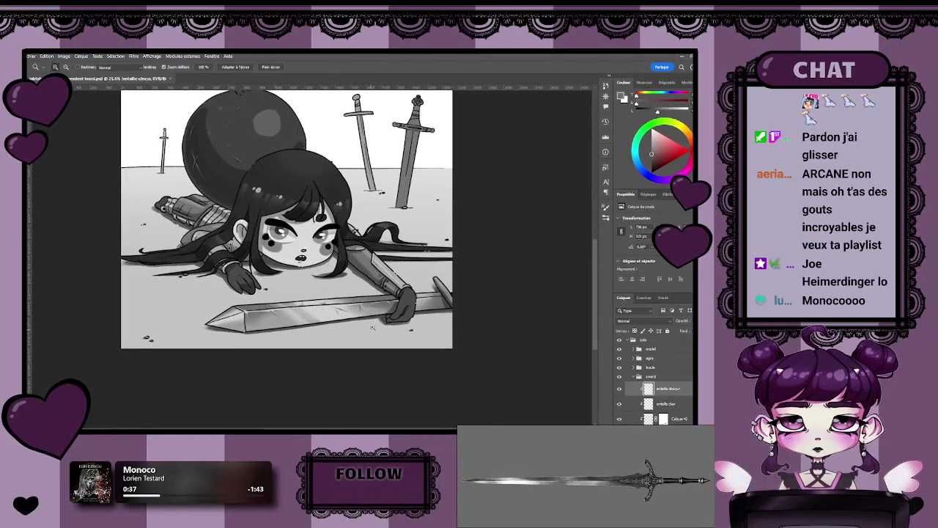
scroll(353, 316, "up", 1)
key("b")
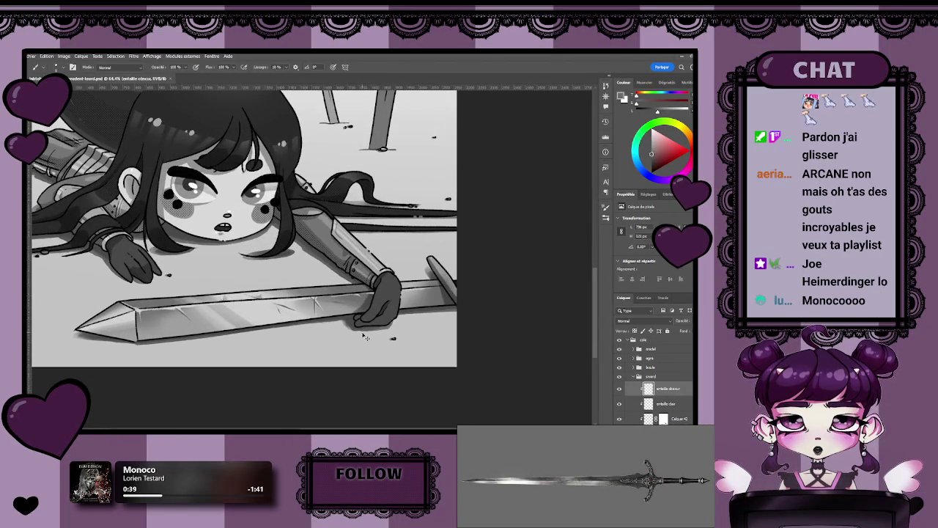
key("z")
scroll(388, 339, "down", 3)
scroll(381, 345, "up", 1)
scroll(372, 355, "up", 3)
scroll(371, 354, "up", 2)
key("b")
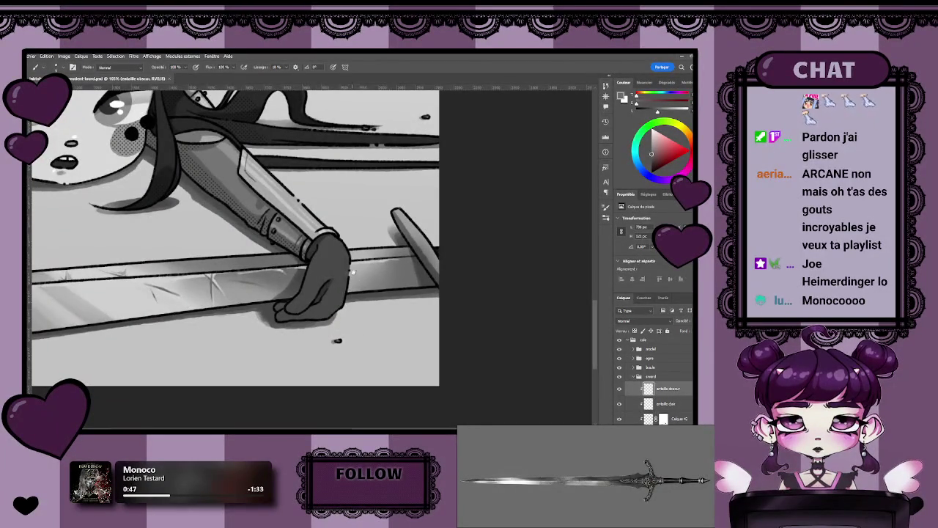
- Frame the hand and blade, then make entaille clair the active layer
left_click_drag(321, 299, 354, 303)
scroll(354, 303, "down", 3)
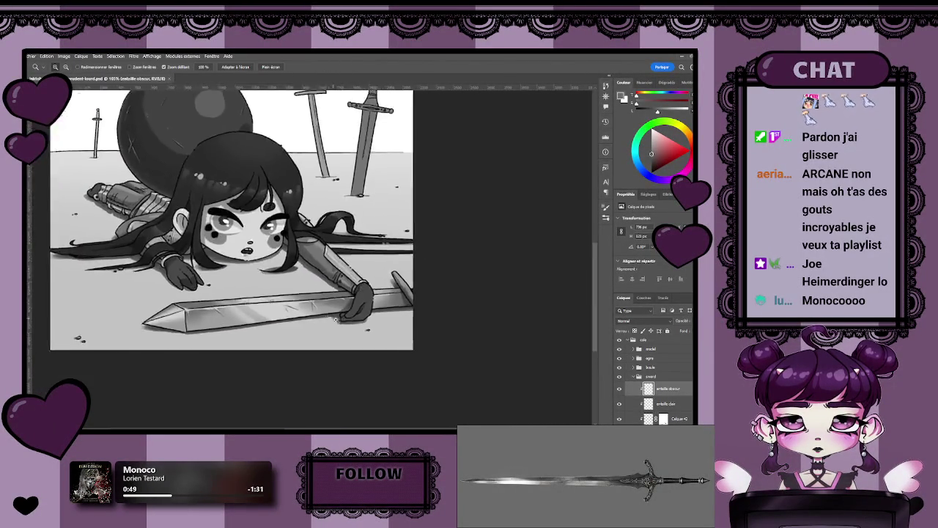
scroll(344, 308, "up", 3)
scroll(324, 319, "up", 1)
scroll(325, 318, "up", 1)
scroll(315, 308, "up", 1)
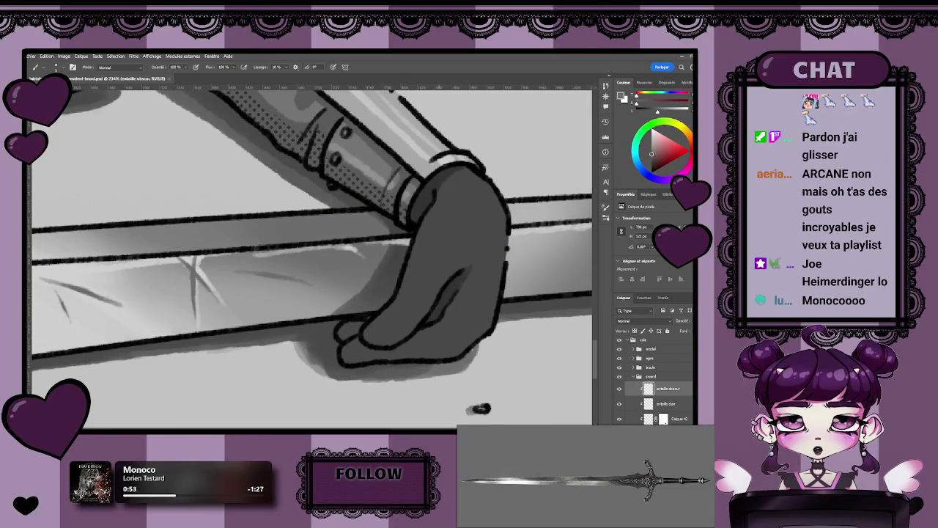
left_click_drag(540, 416, 483, 402)
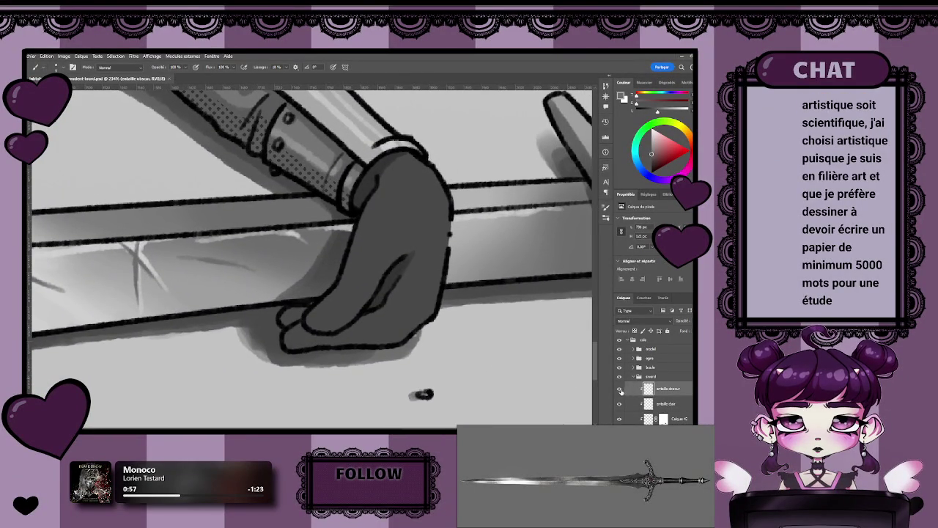
left_click(664, 403)
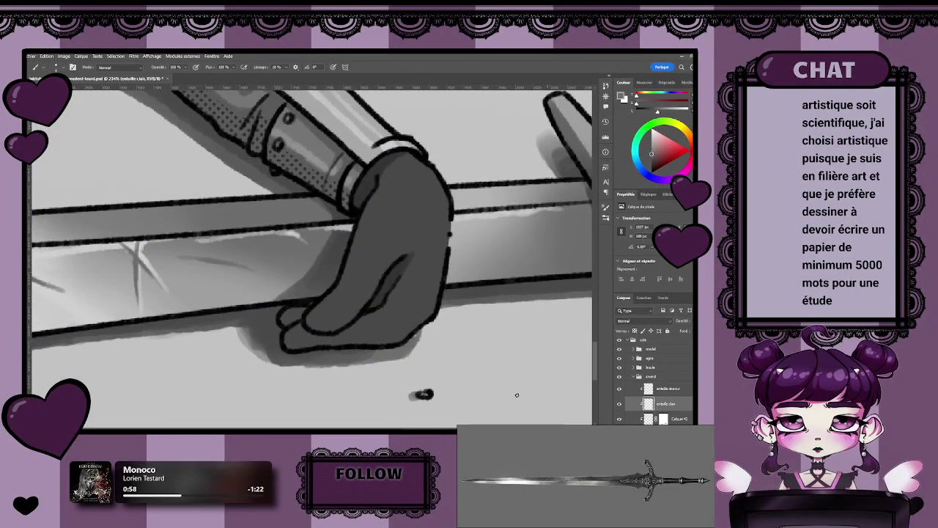
- Paint thin pale highlight streaks beside the blade scratches near the hand, then zoom out to check
scroll(279, 266, "up", 3)
scroll(219, 282, "up", 2)
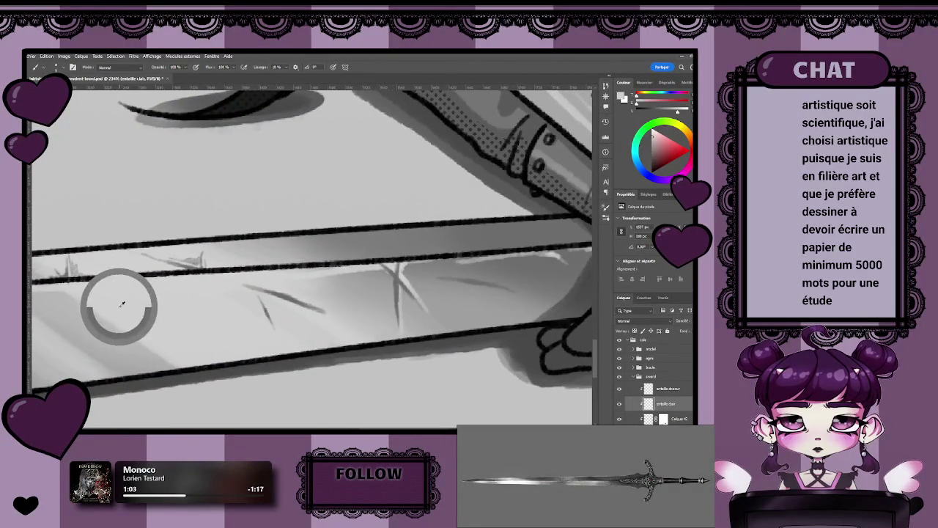
scroll(183, 308, "right", 5)
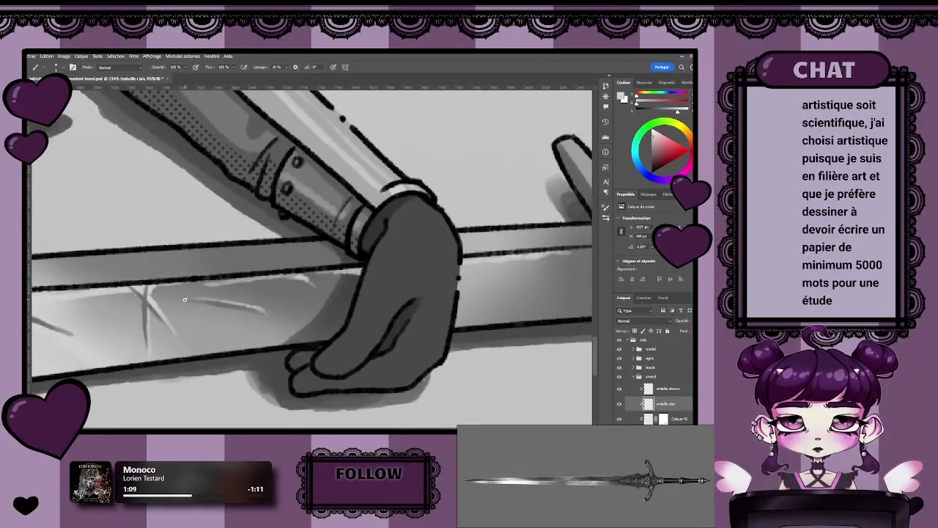
scroll(244, 305, "down", 2)
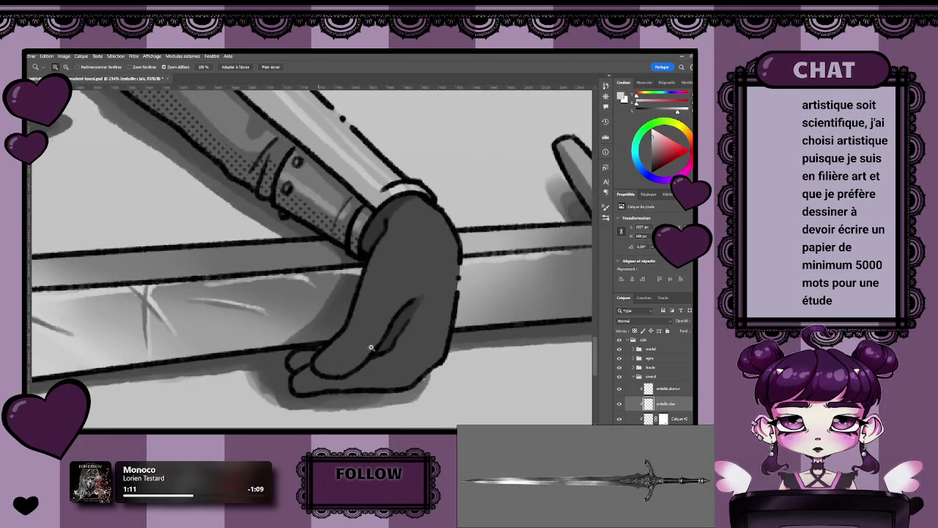
scroll(245, 305, "down", 5)
scroll(279, 264, "up", 4)
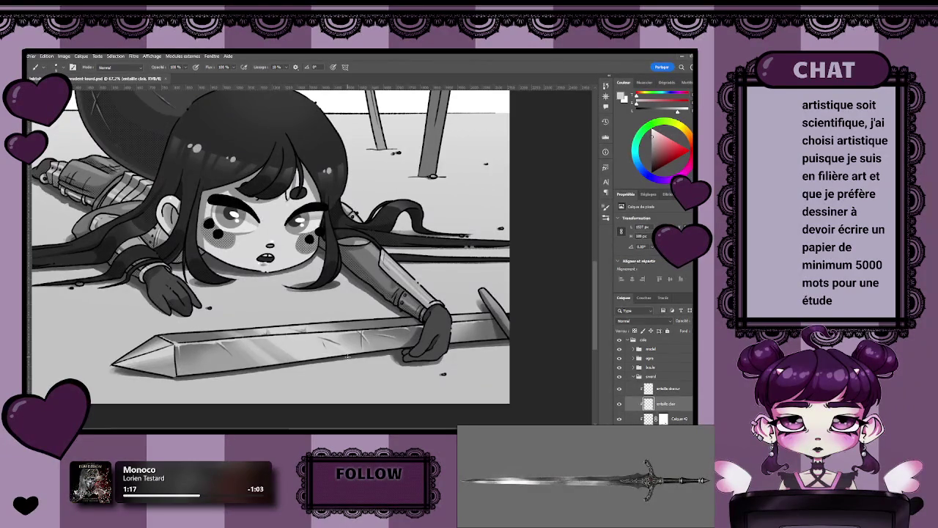
- Zoom closely on the blade edge and toggle the blade layer's visibility to compare
key("z")
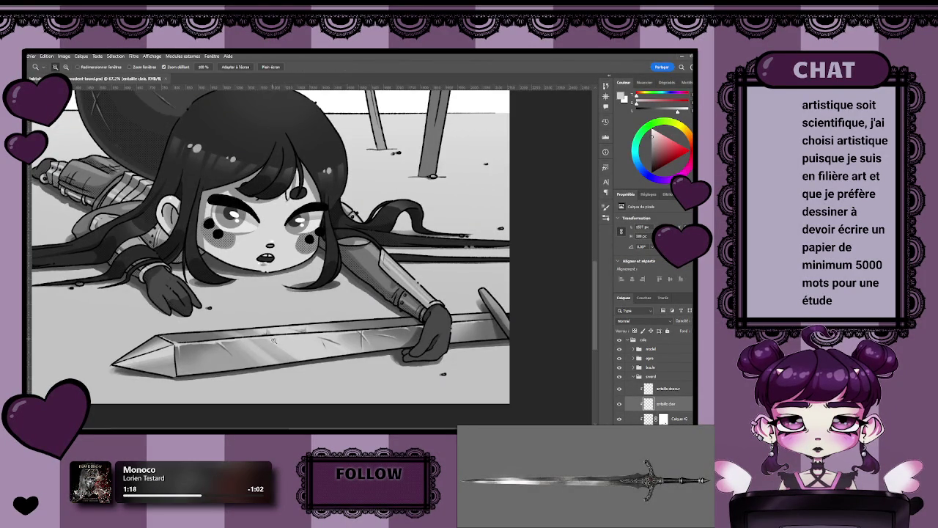
left_click(273, 338)
mouse_move(280, 336)
left_mouse_down()
mouse_move(283, 357)
mouse_move(352, 352)
left_mouse_up()
key("b")
key("z")
key("b")
left_click(619, 388)
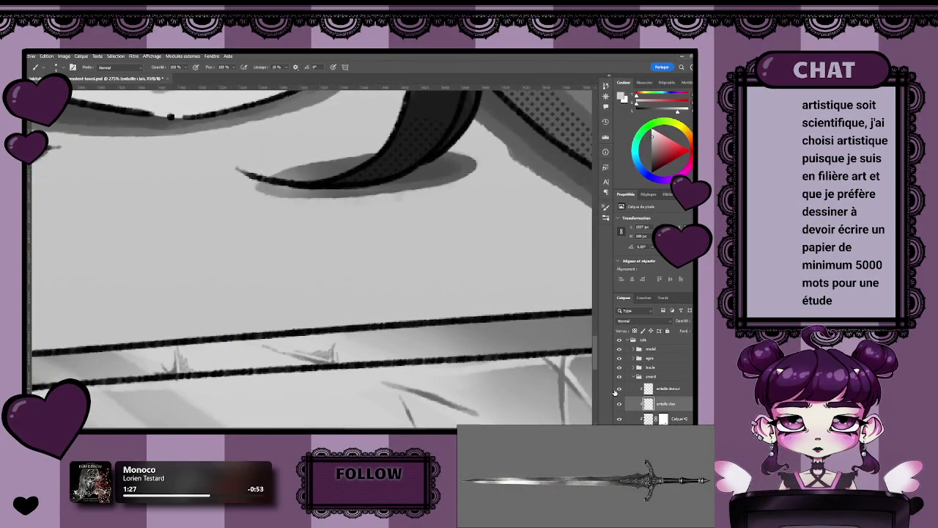
- Add a layer mask to entaille obscur and paint on it to fade the dark scratches
left_click(656, 392)
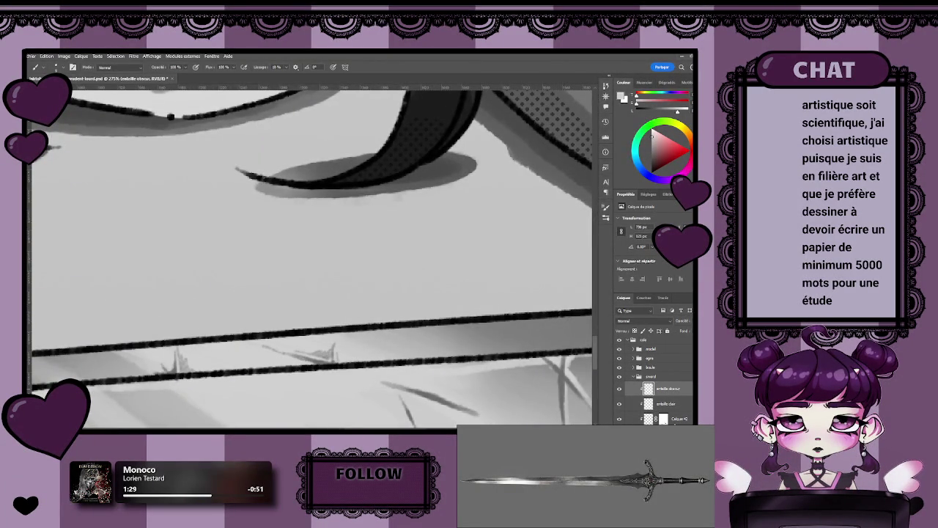
left_click(637, 431)
scroll(329, 337, "up", 2)
scroll(329, 337, "up", 1)
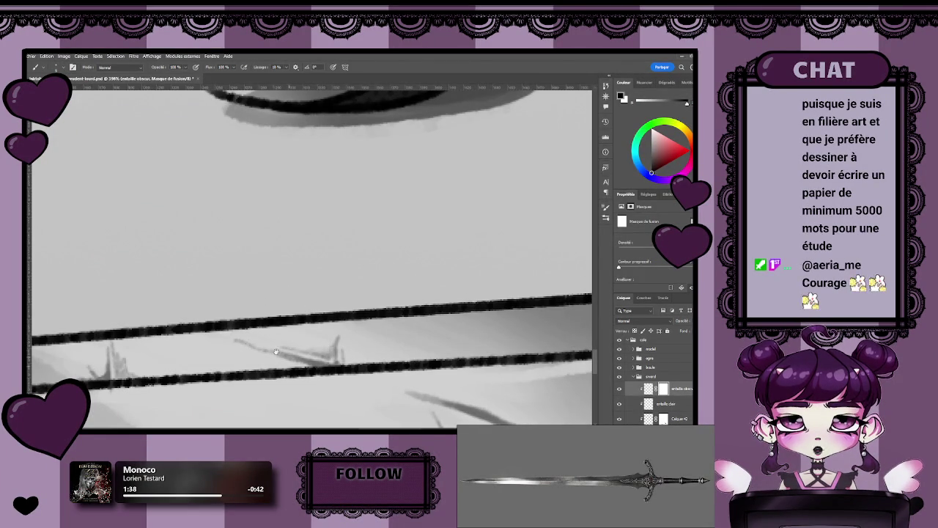
scroll(292, 359, "down", 2)
scroll(292, 359, "left", 3)
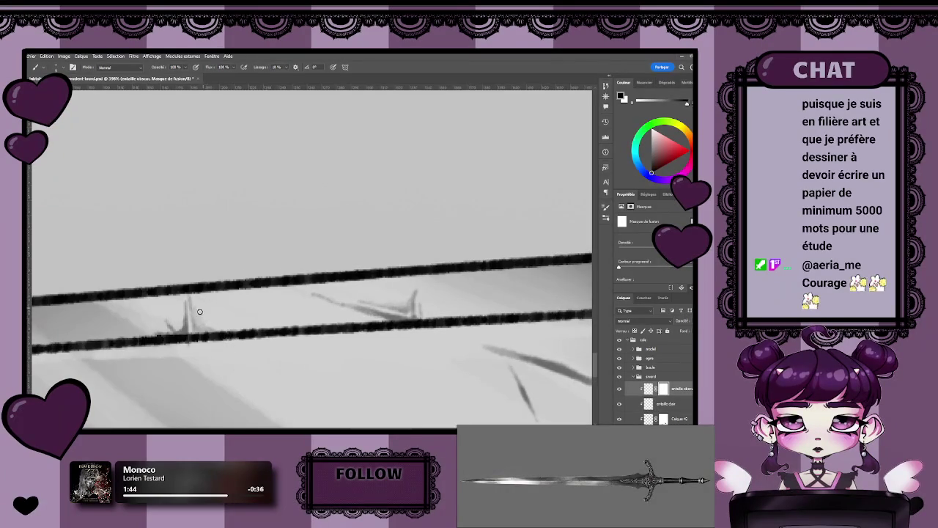
scroll(423, 348, "down", 3)
scroll(432, 350, "down", 3)
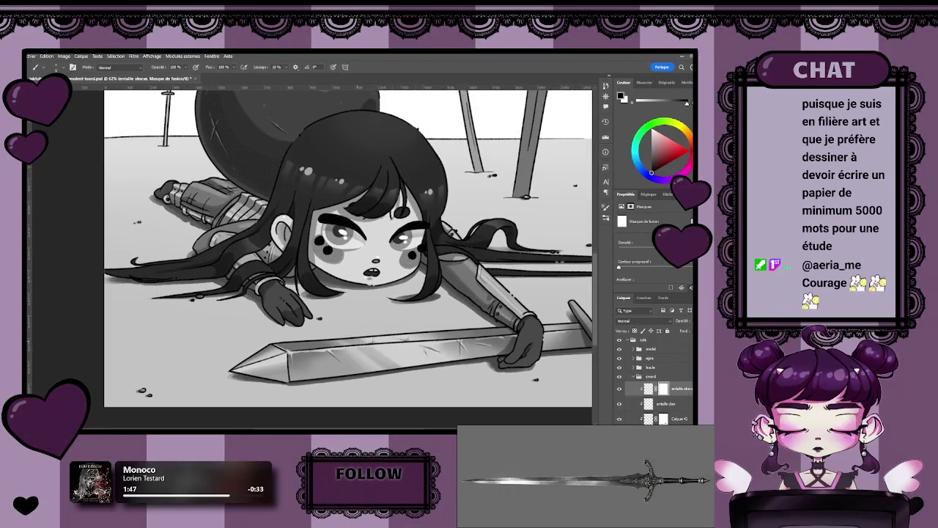
scroll(440, 353, "down", 1)
scroll(411, 350, "down", 1)
scroll(351, 346, "down", 2)
scroll(321, 342, "down", 1)
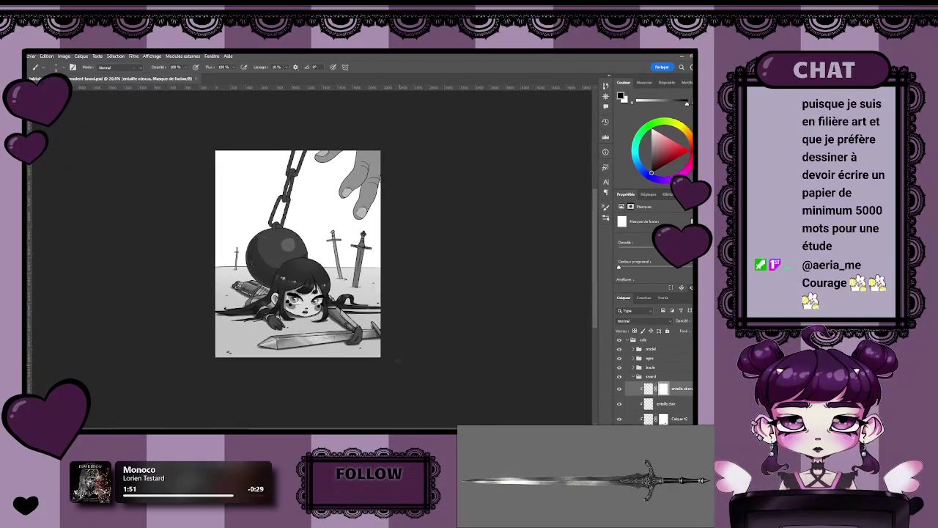
left_click_drag(397, 368, 395, 390)
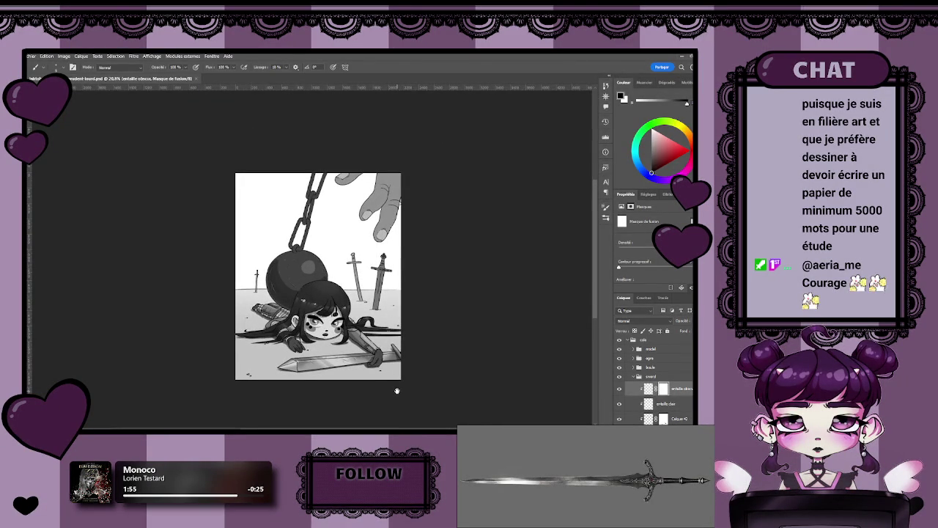
scroll(416, 357, "up", 2)
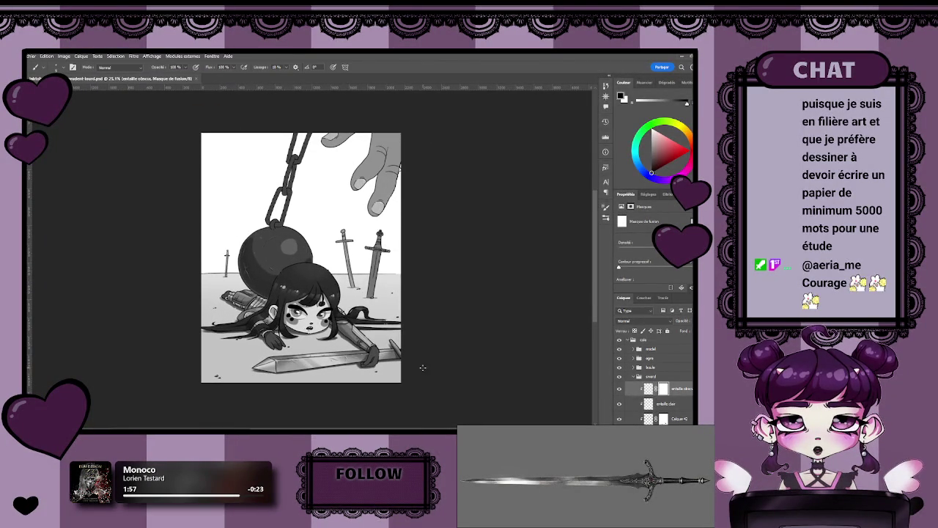
scroll(378, 370, "up", 1)
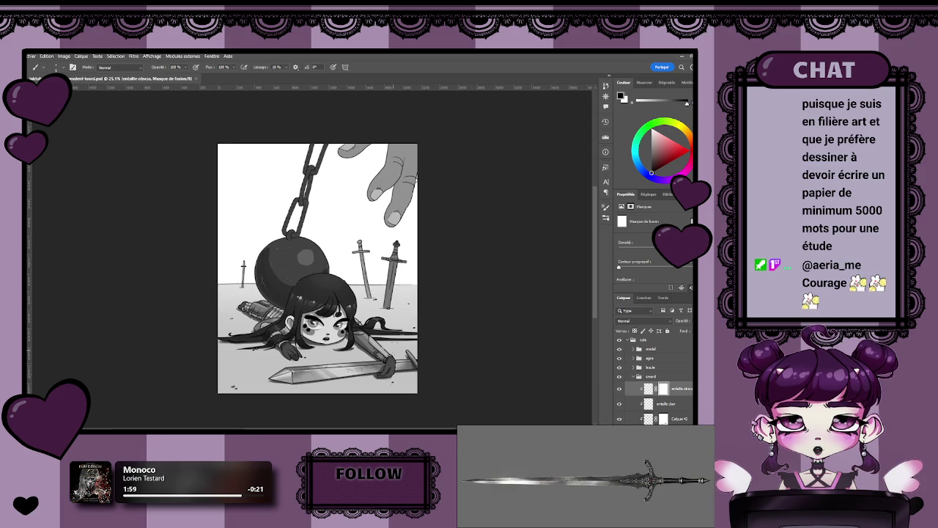
scroll(395, 335, "up", 1)
key("z")
left_click_drag(419, 373, 465, 393)
scroll(465, 393, "up", 3)
key("b")
scroll(429, 397, "up", 3)
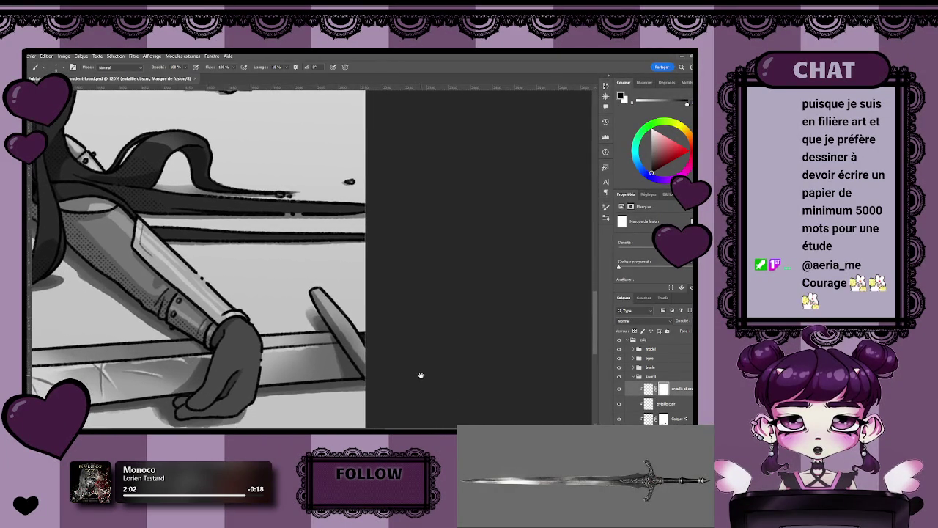
key("z")
mouse_move(420, 373)
left_mouse_down()
mouse_move(383, 364)
mouse_move(451, 414)
mouse_move(412, 398)
left_mouse_up()
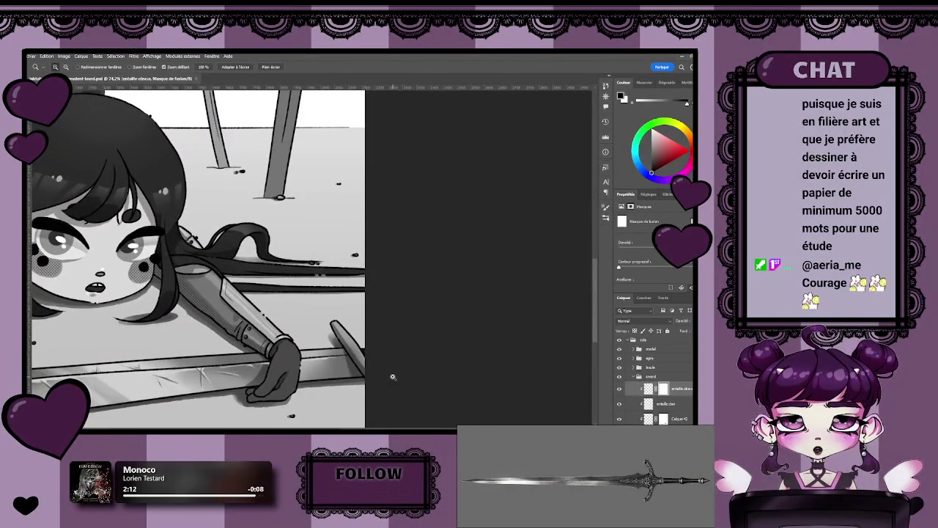
left_click_drag(422, 344, 495, 270)
mouse_move(469, 367)
left_mouse_down()
mouse_move(431, 366)
mouse_move(439, 360)
left_mouse_up()
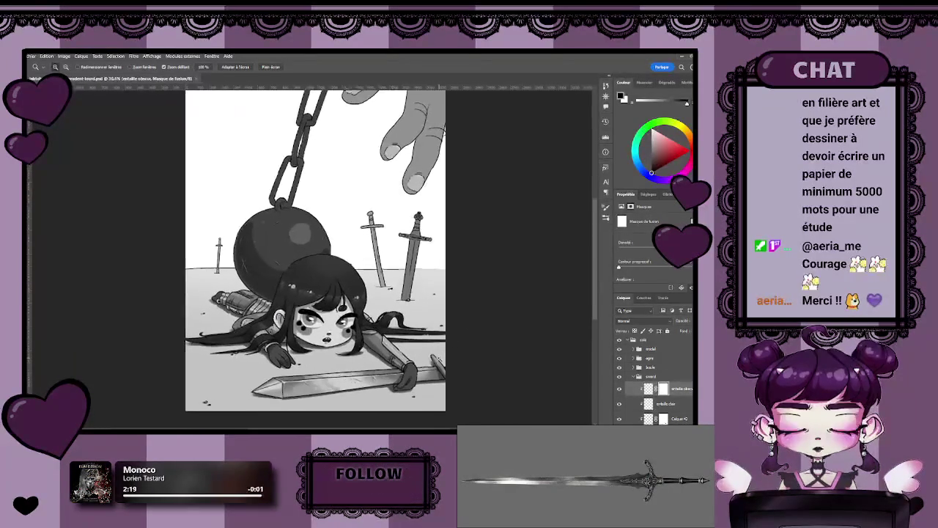